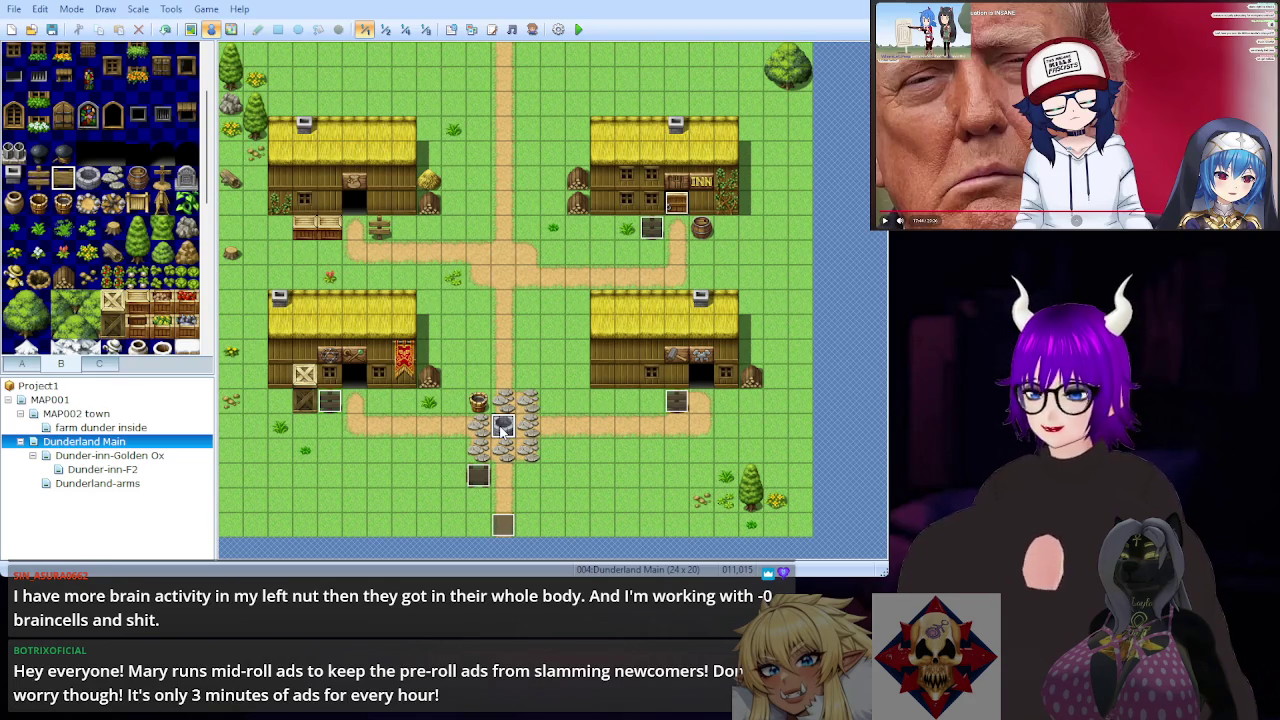
Step: Leave event mode for tile painting on Dunderland Main and keep the view at 1:1 after trying 1/8
left_click(191, 29)
right_click(283, 305)
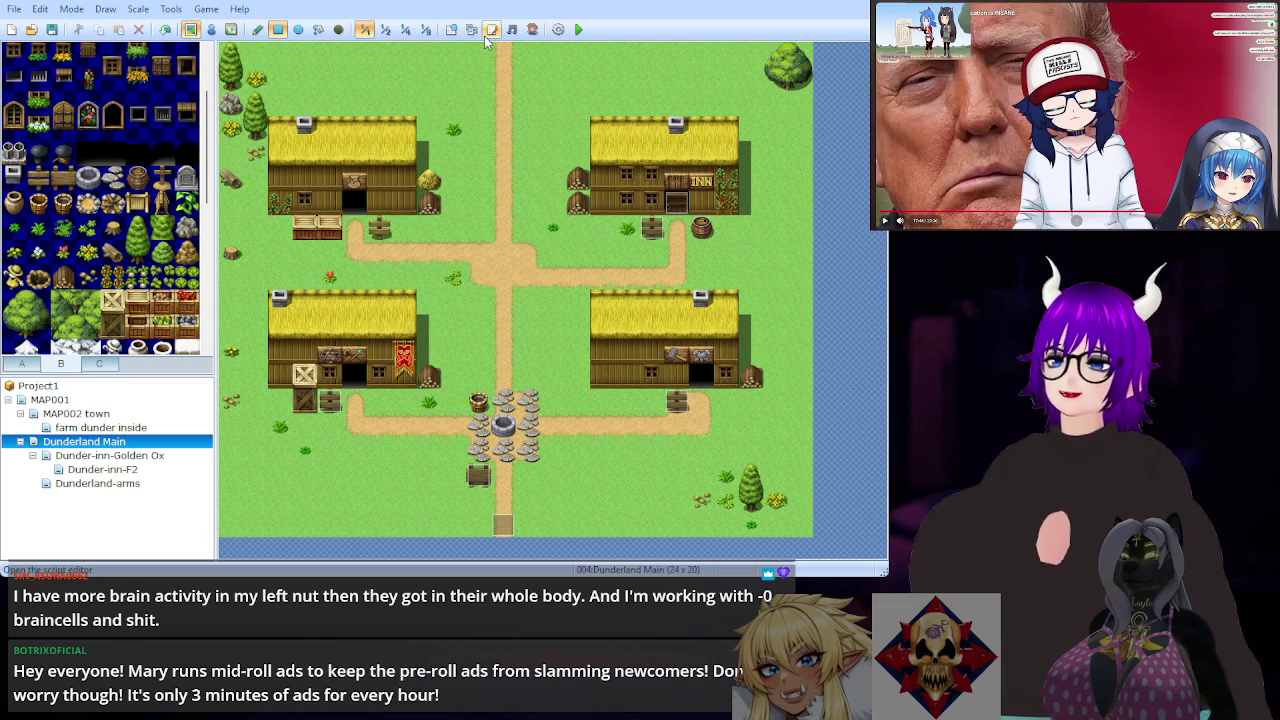
left_click(426, 30)
left_click(365, 30)
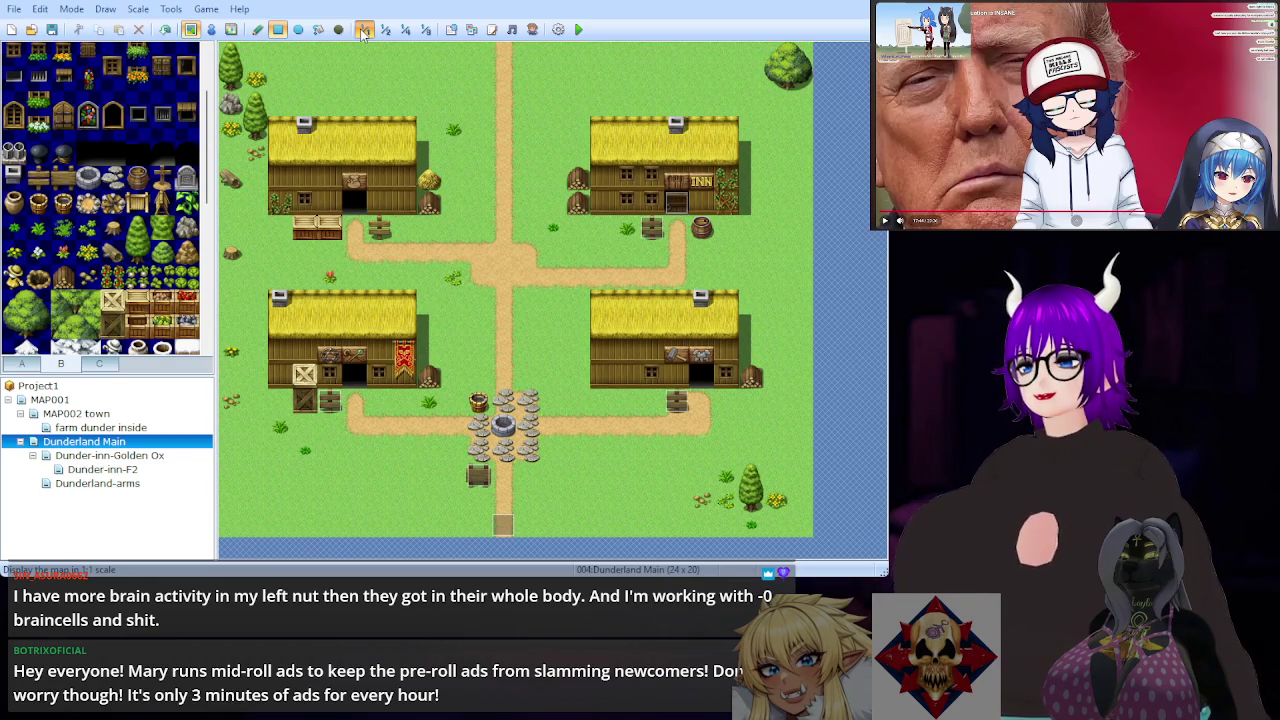
left_click(364, 30)
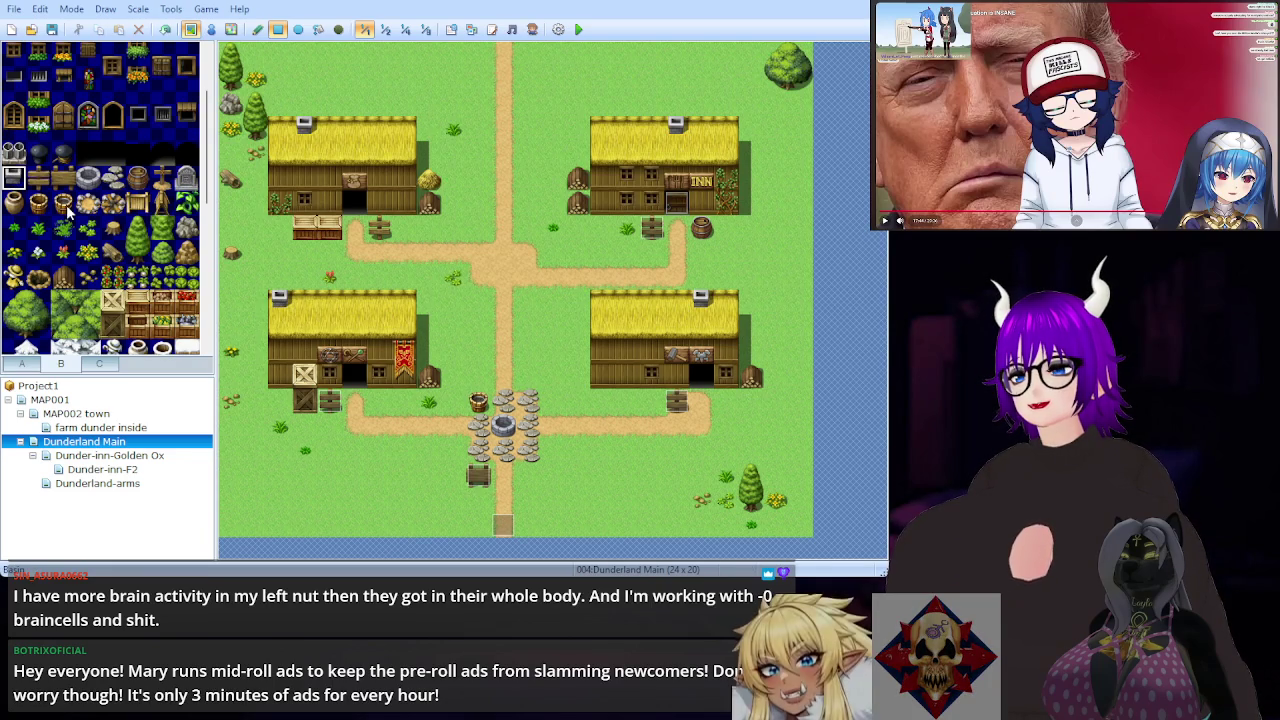
Step: Cover the old chimney on the lower-left roof with the stone Bridge Spar tile
scroll(66, 208, "down", 5)
scroll(59, 201, "down", 3)
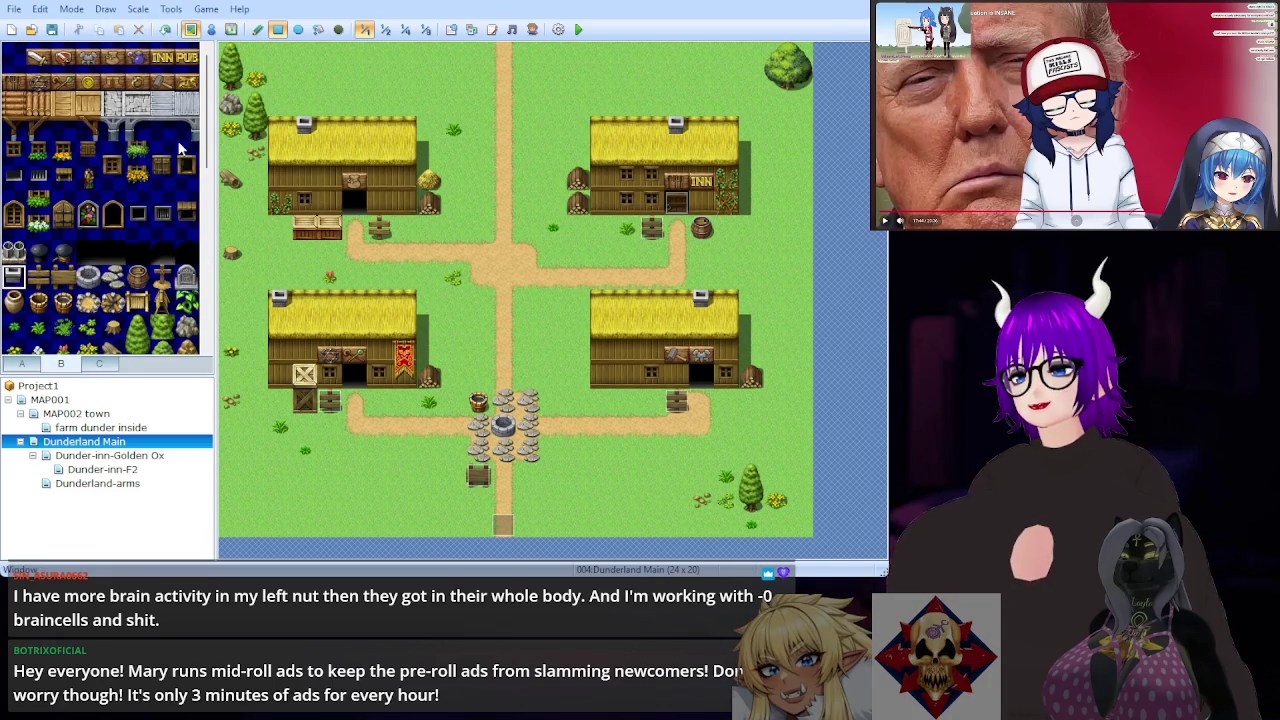
left_click(172, 137)
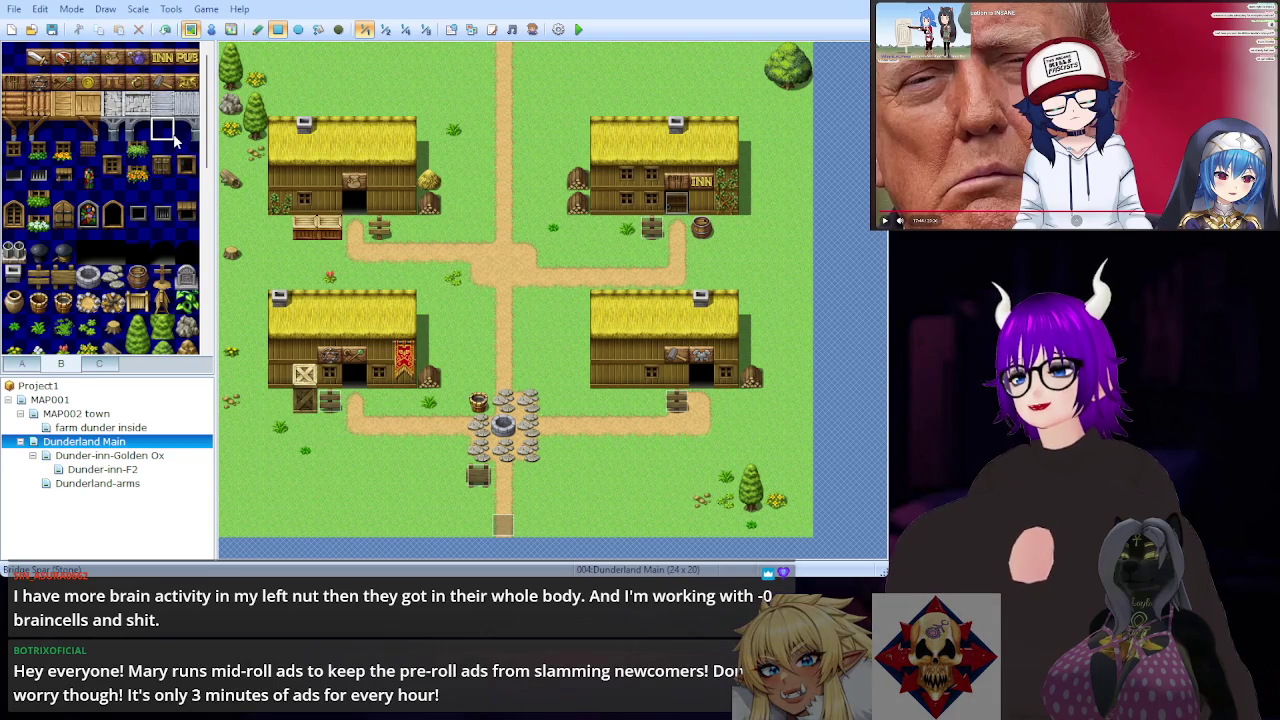
left_click(280, 300)
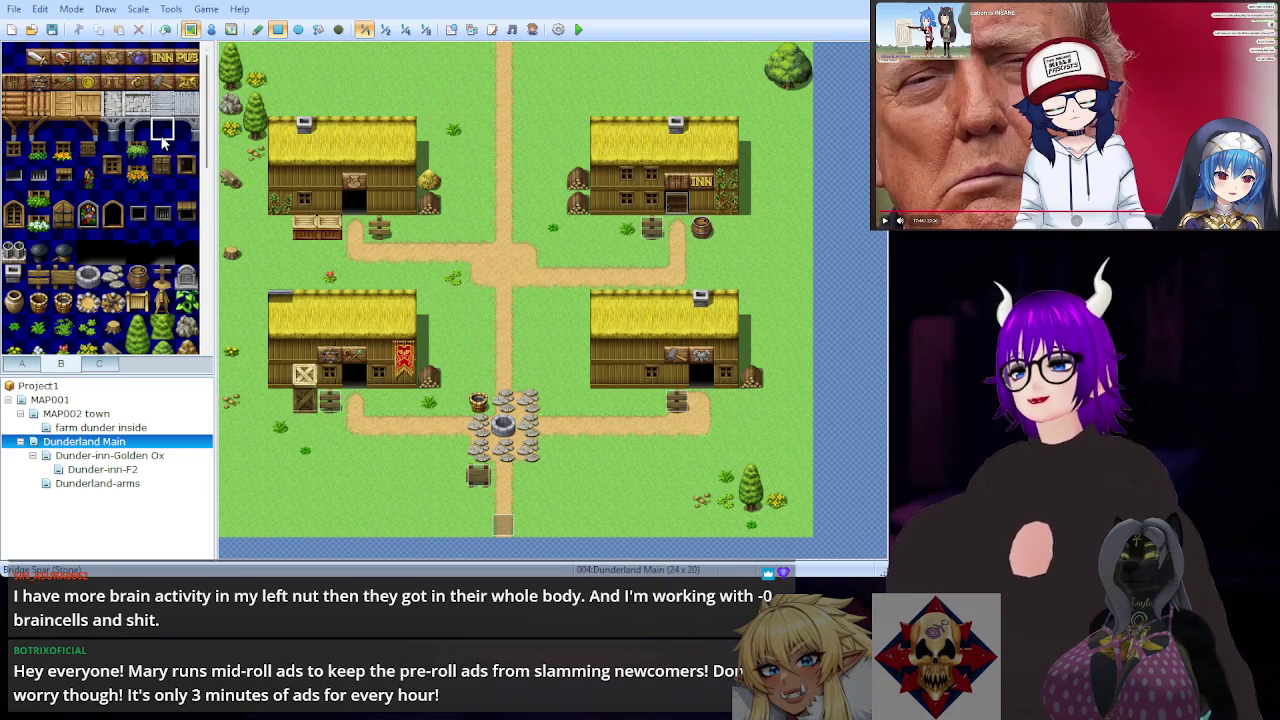
Step: Place a chimney in the middle of the lower-left house's roof
left_click(112, 364)
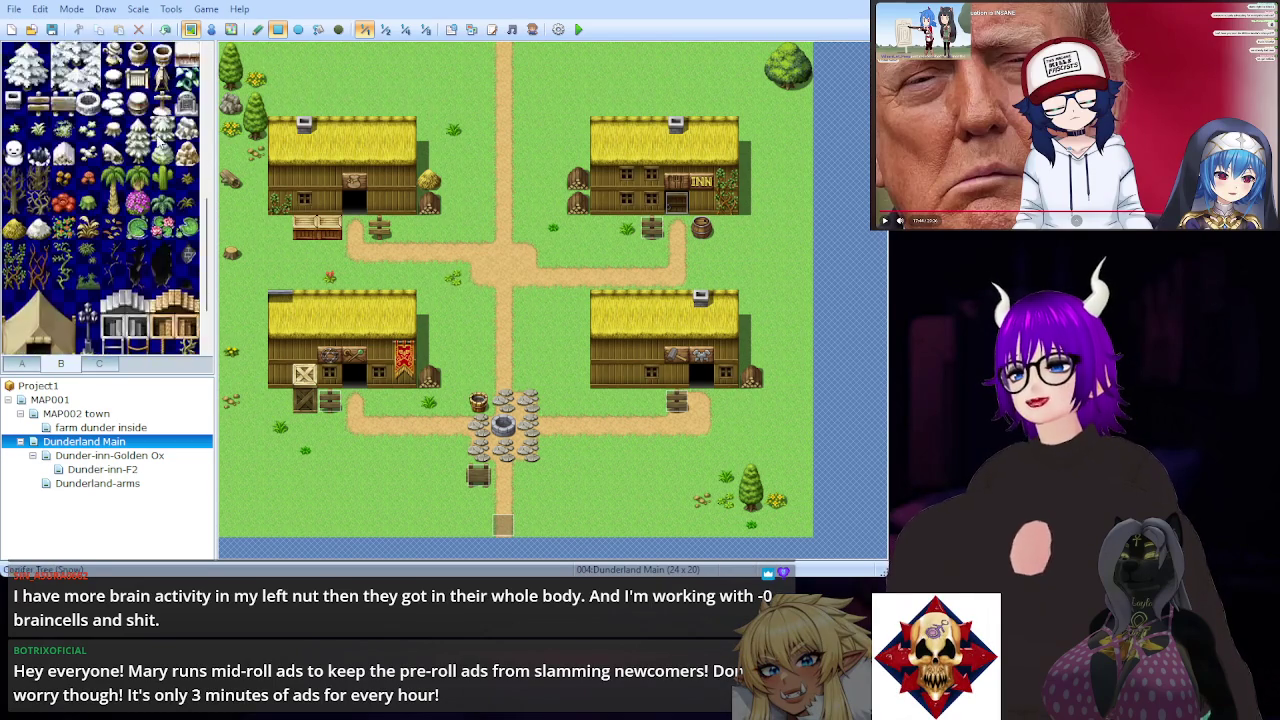
scroll(124, 240, "up", 10)
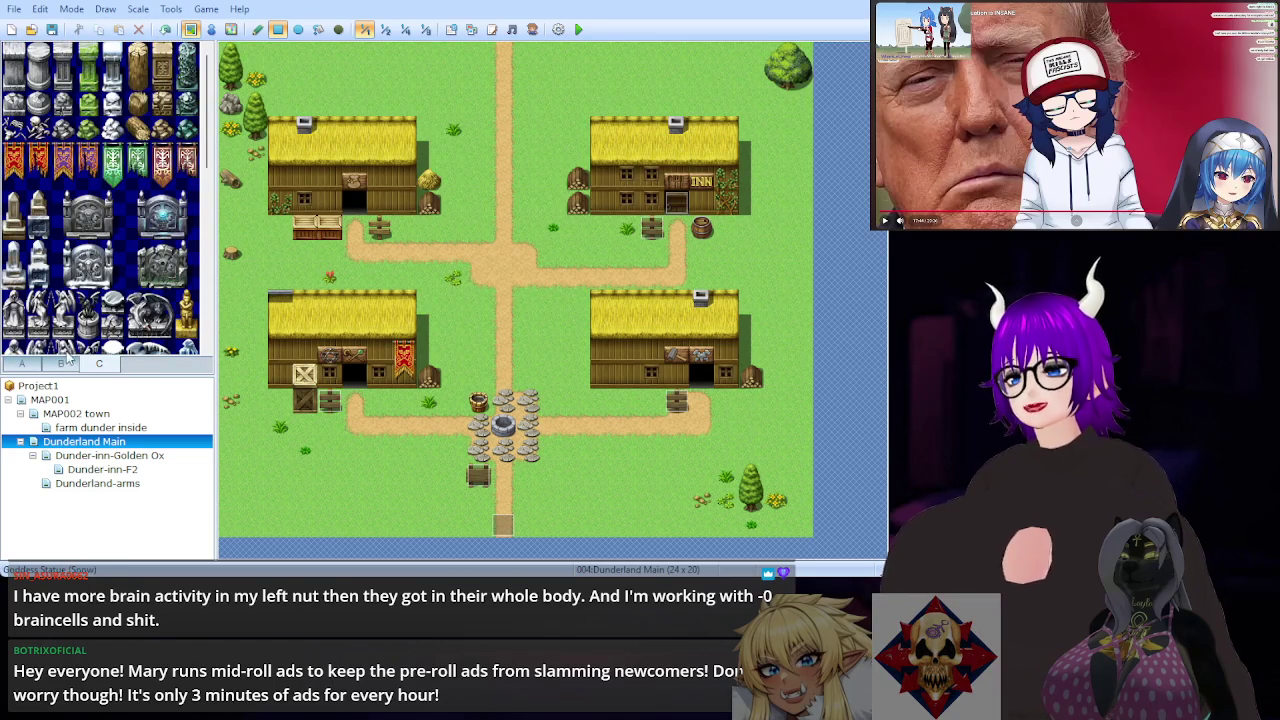
left_click(22, 364)
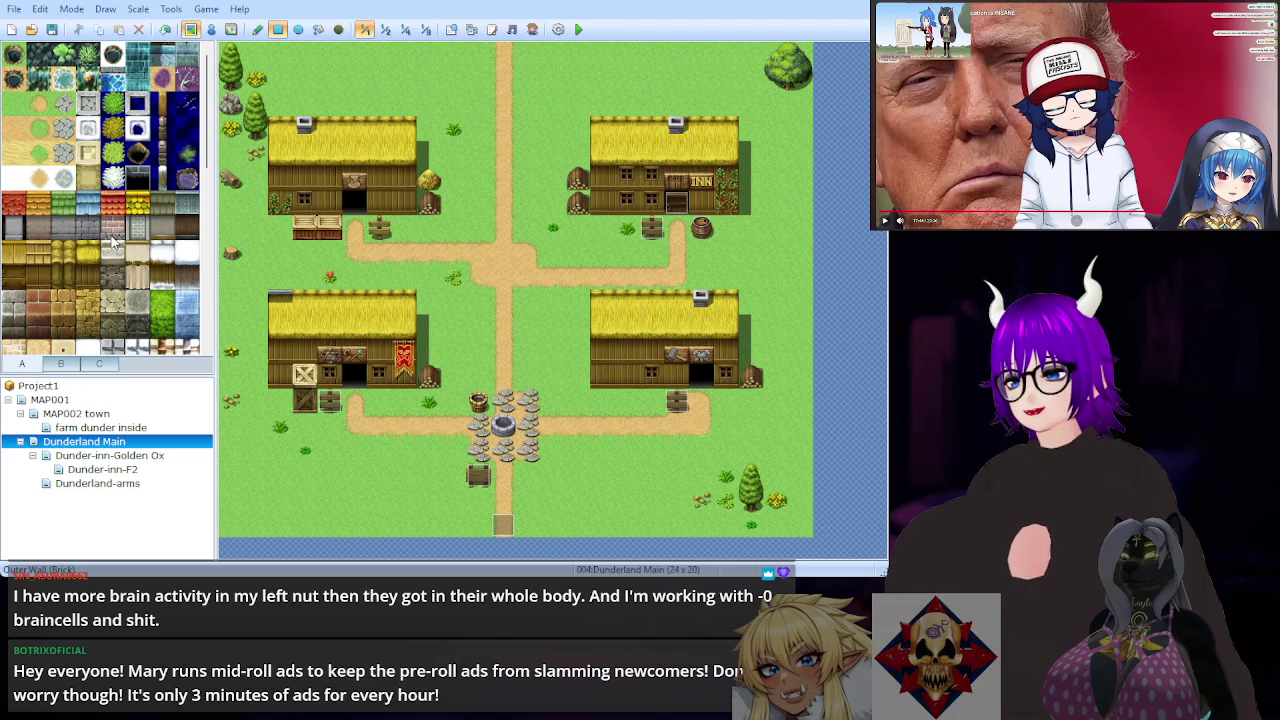
left_click(88, 252)
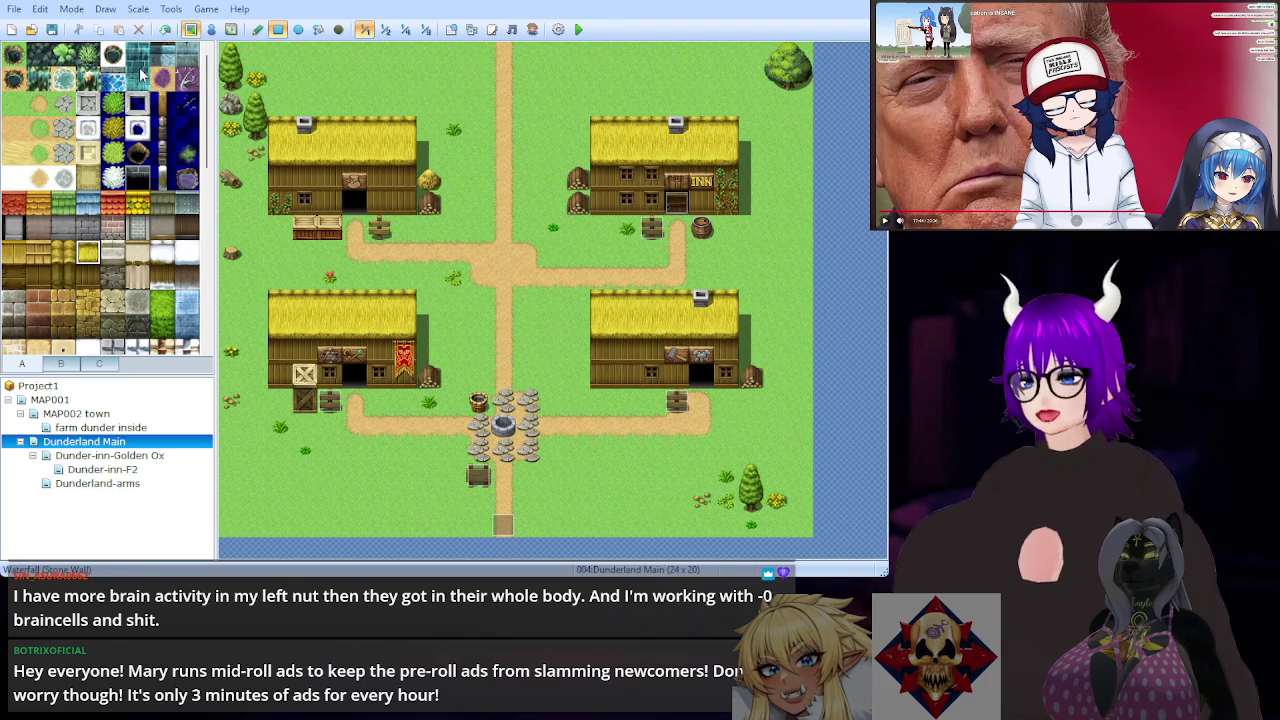
left_click(52, 364)
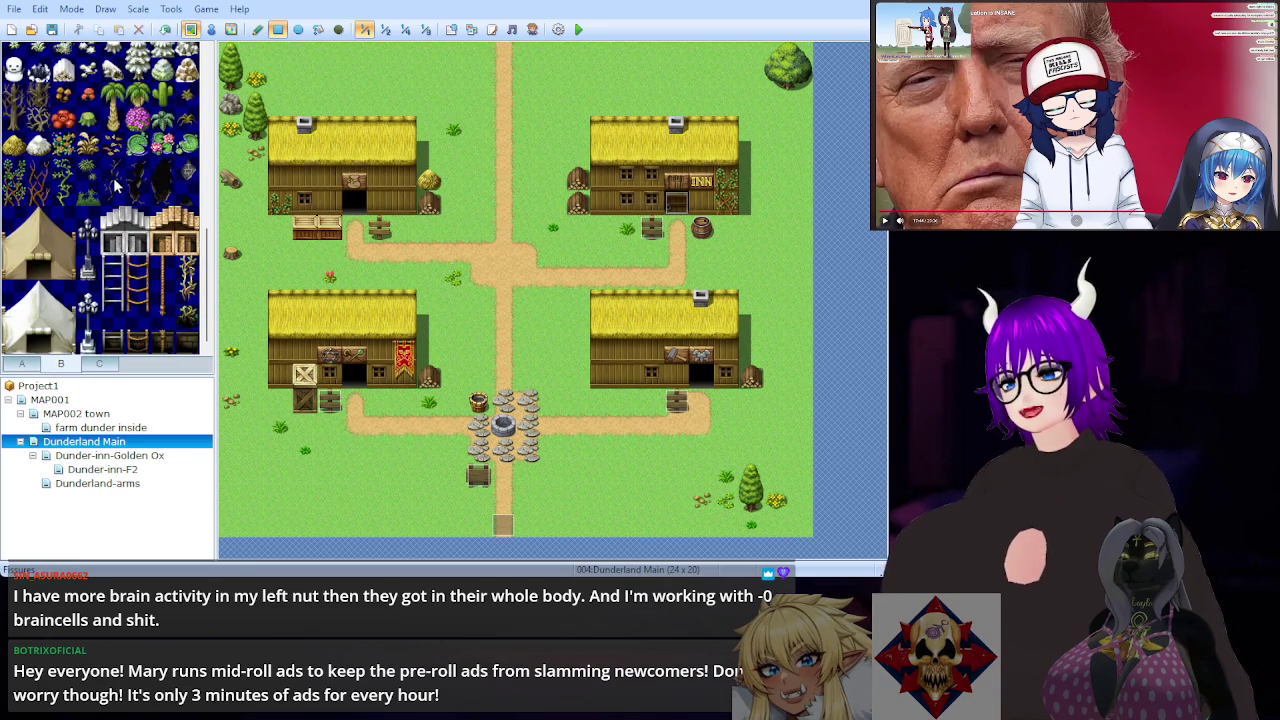
scroll(118, 185, "up", 3)
scroll(118, 185, "up", 2)
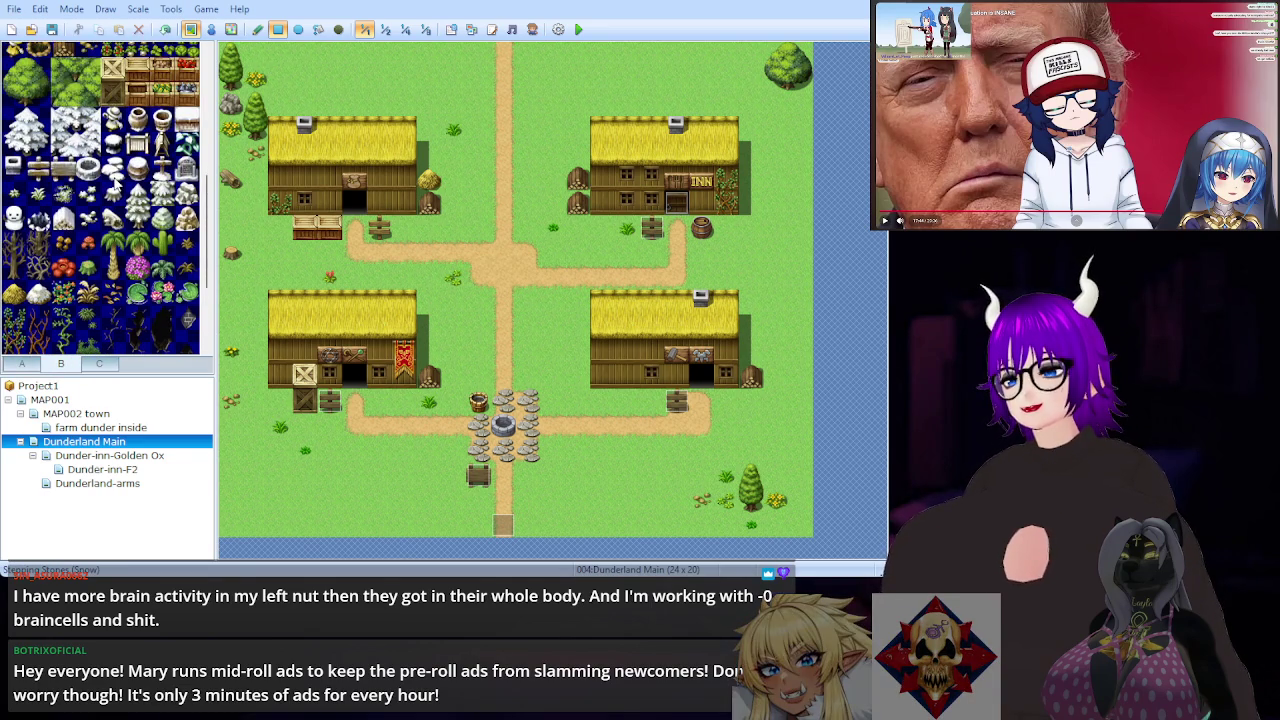
scroll(58, 242, "down", 5)
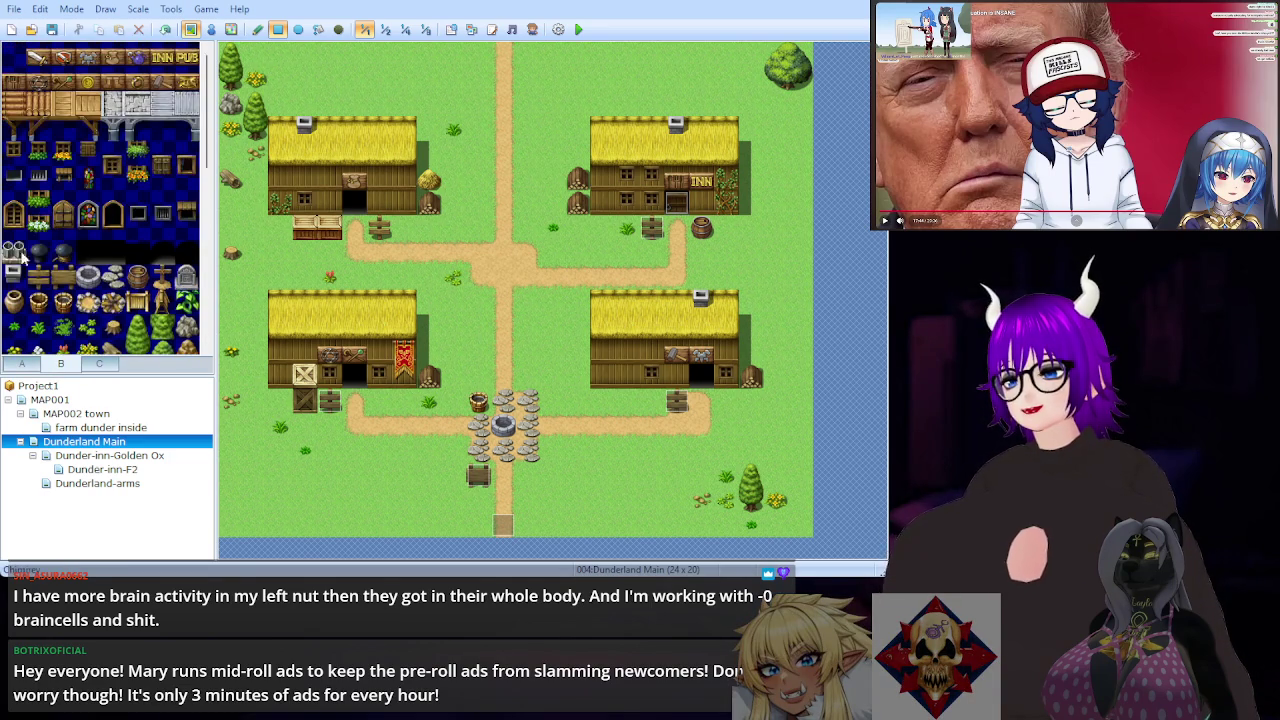
left_click(352, 298)
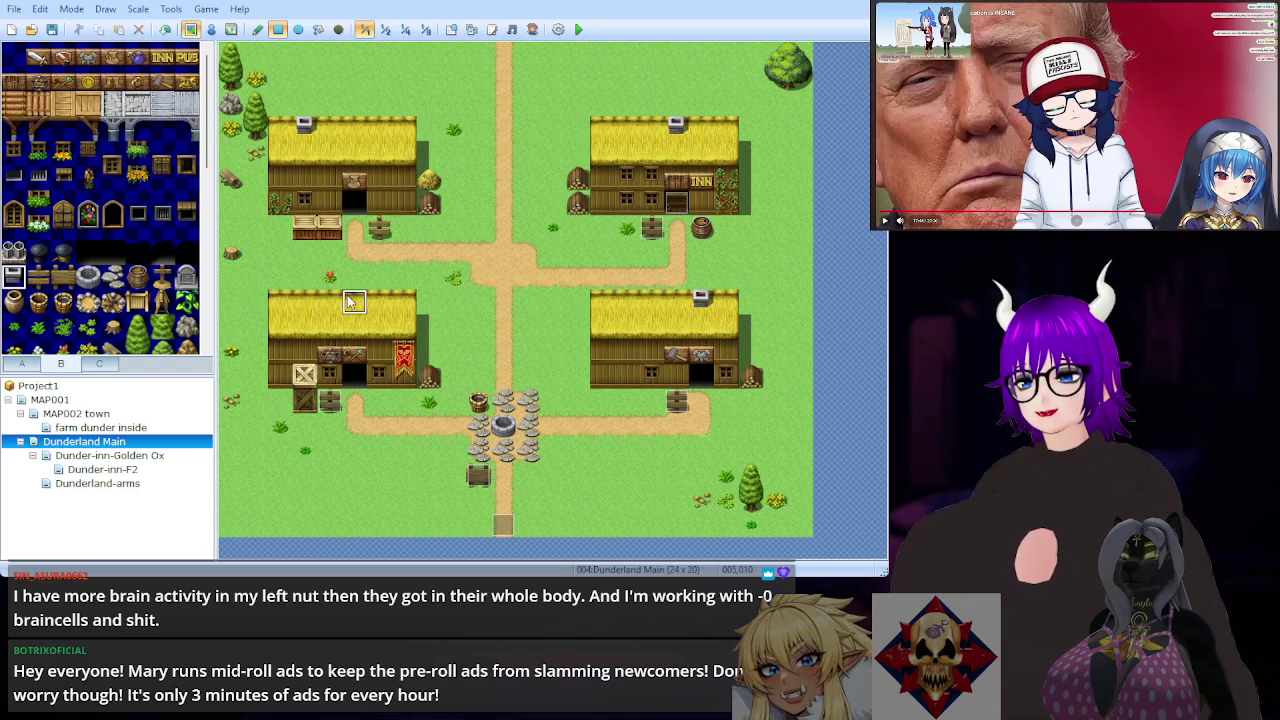
Step: Add a yellow bush beside the top-left house
left_click(426, 183)
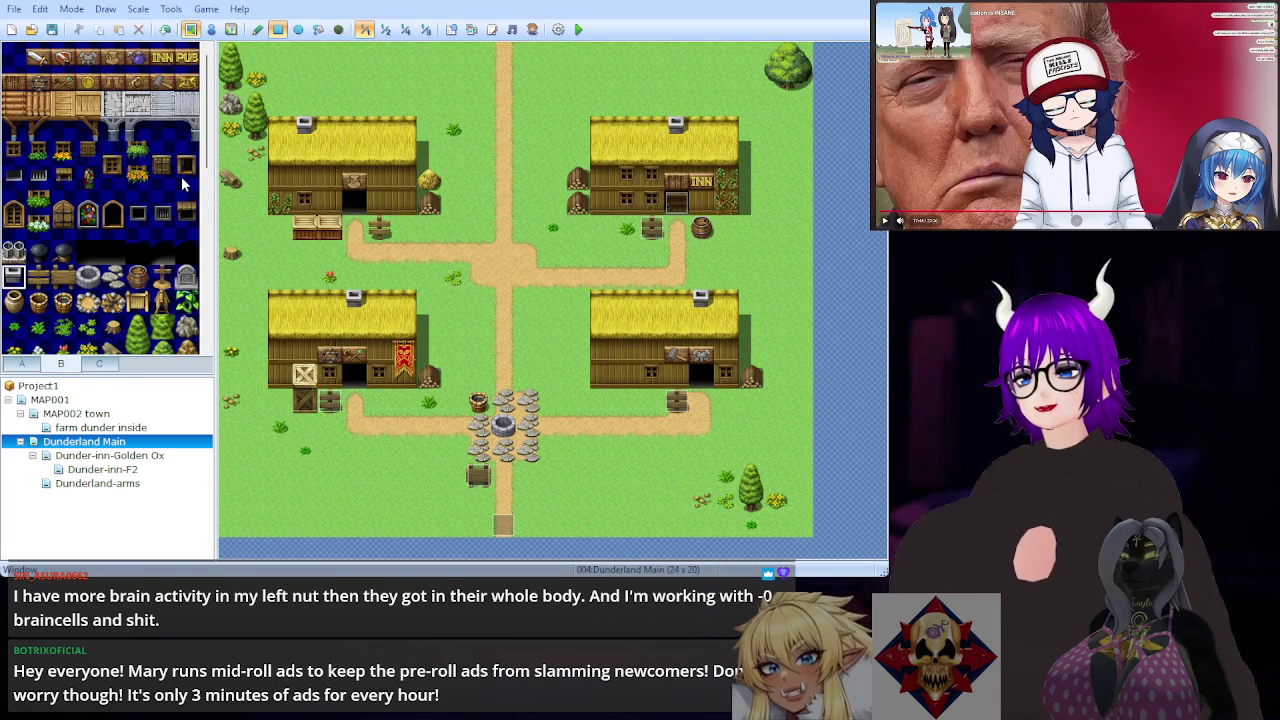
scroll(183, 184, "down", 10)
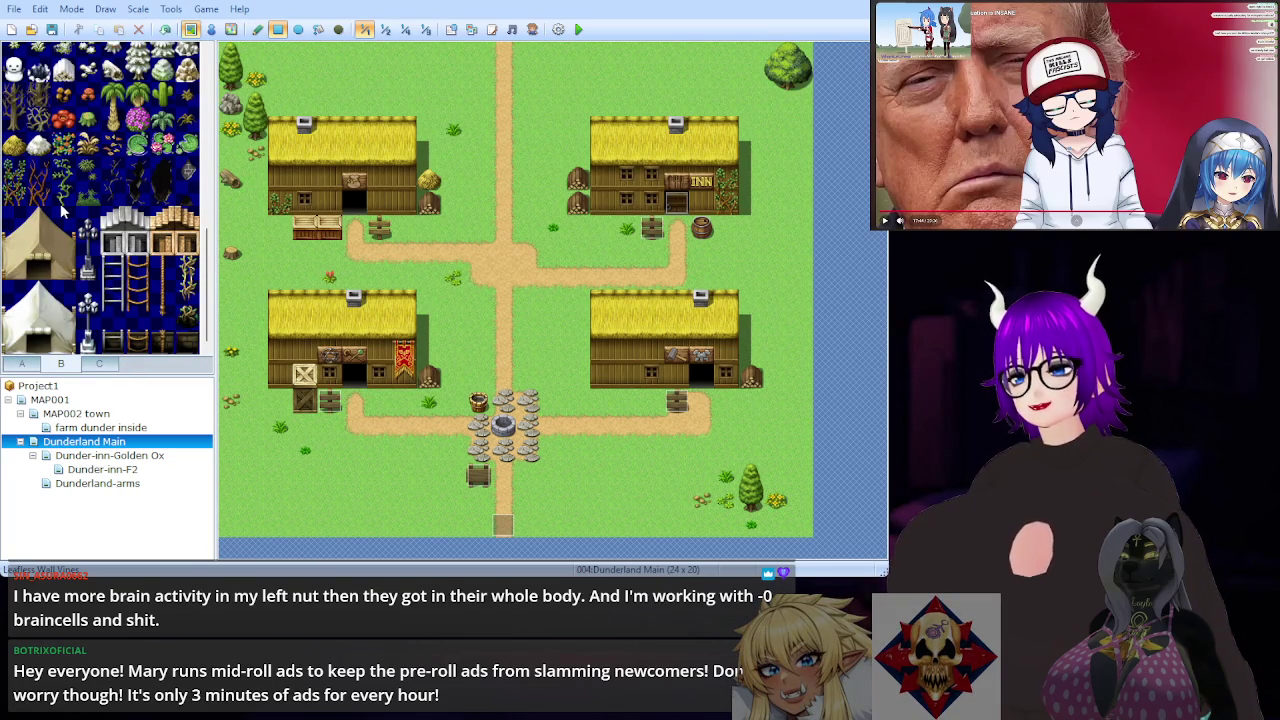
scroll(92, 214, "up", 10)
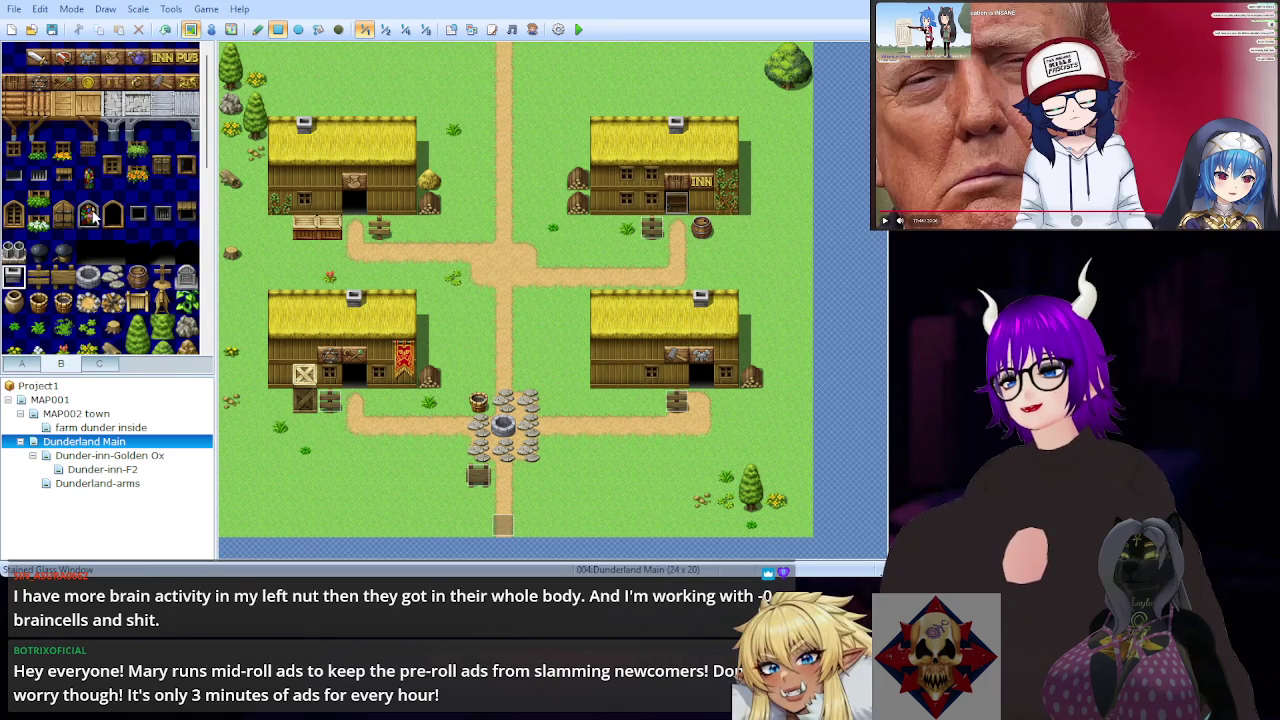
scroll(92, 214, "down", 10)
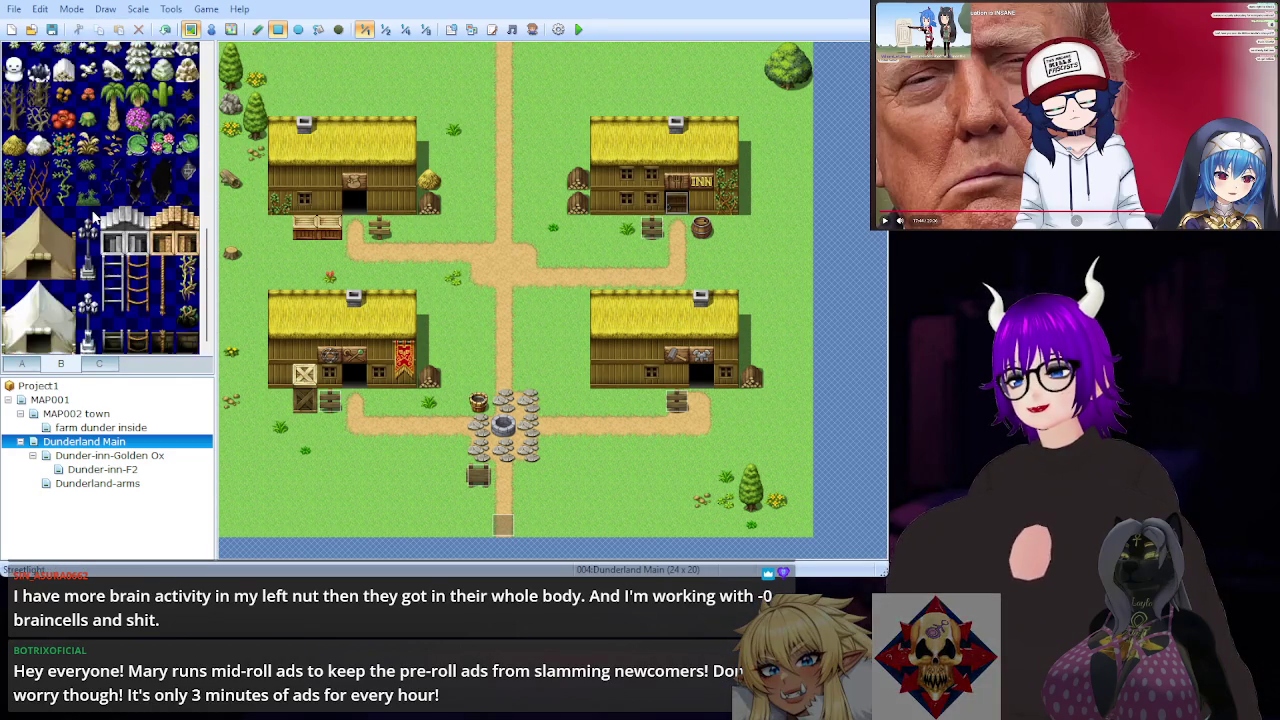
scroll(92, 214, "up", 10)
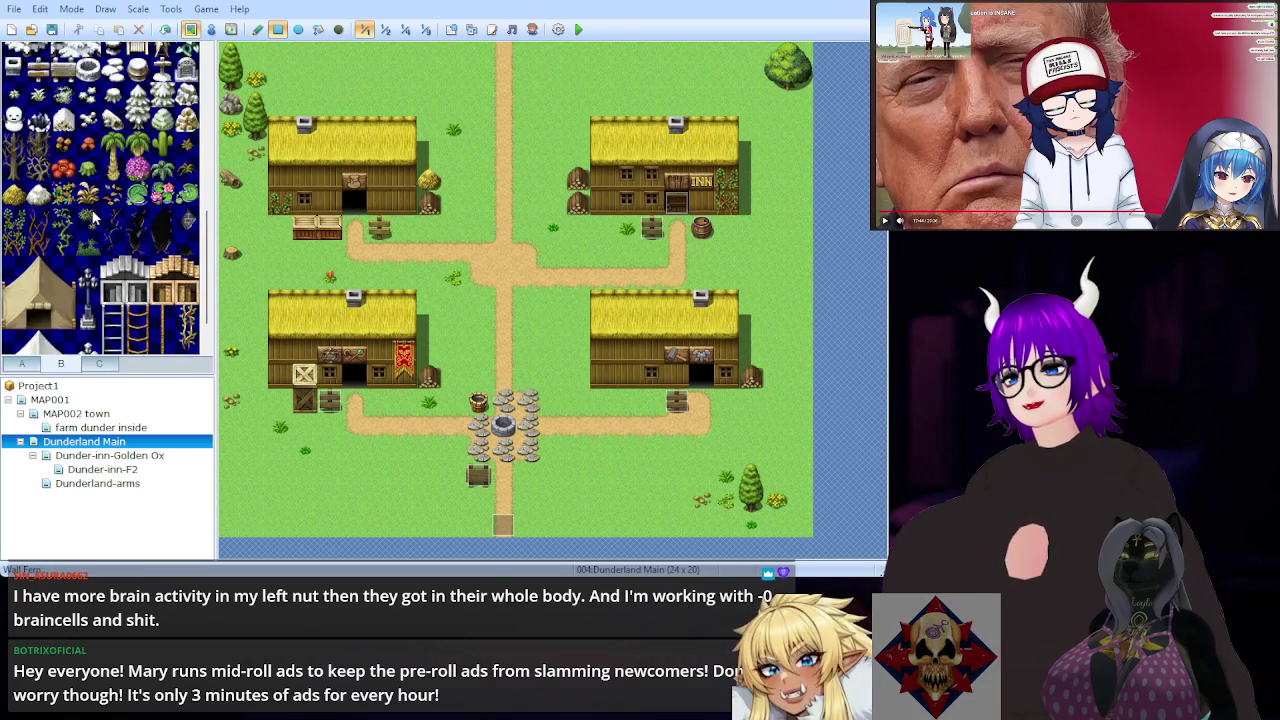
Step: Browse tab C's pillars, banners and statues and select the small stone Monument tile
left_click(99, 364)
scroll(104, 272, "down", 5)
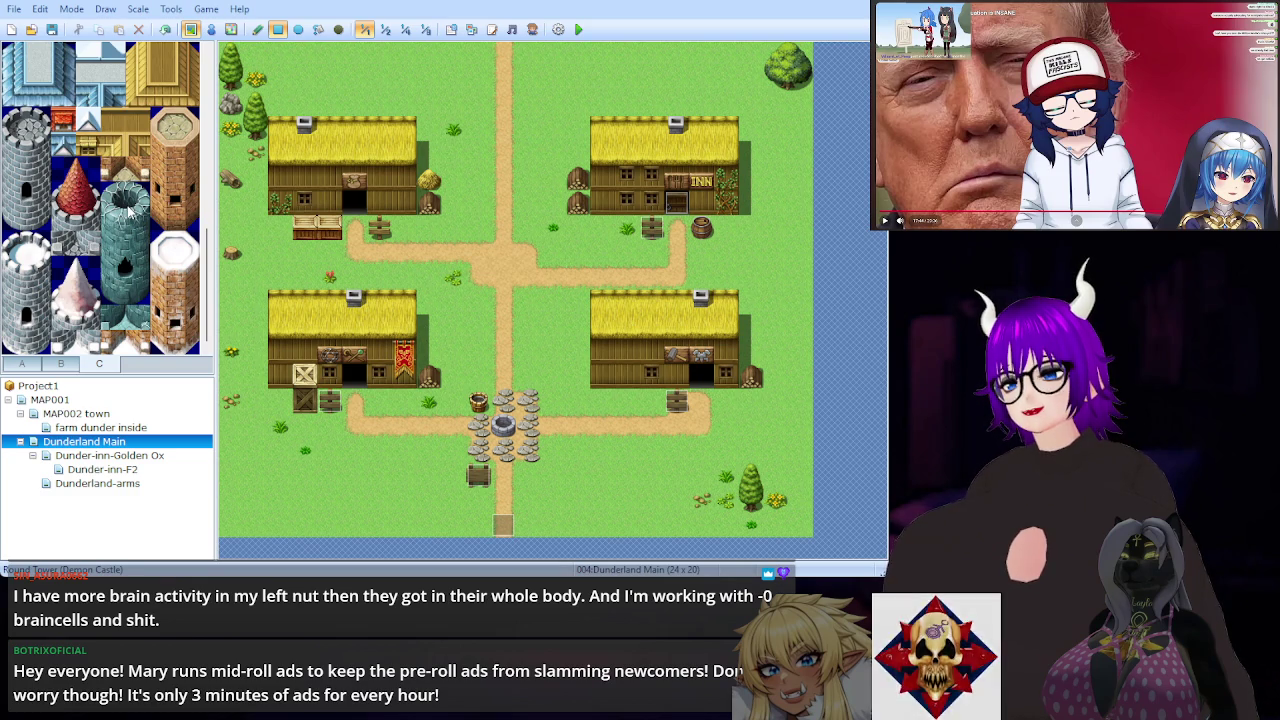
scroll(128, 208, "down", 2)
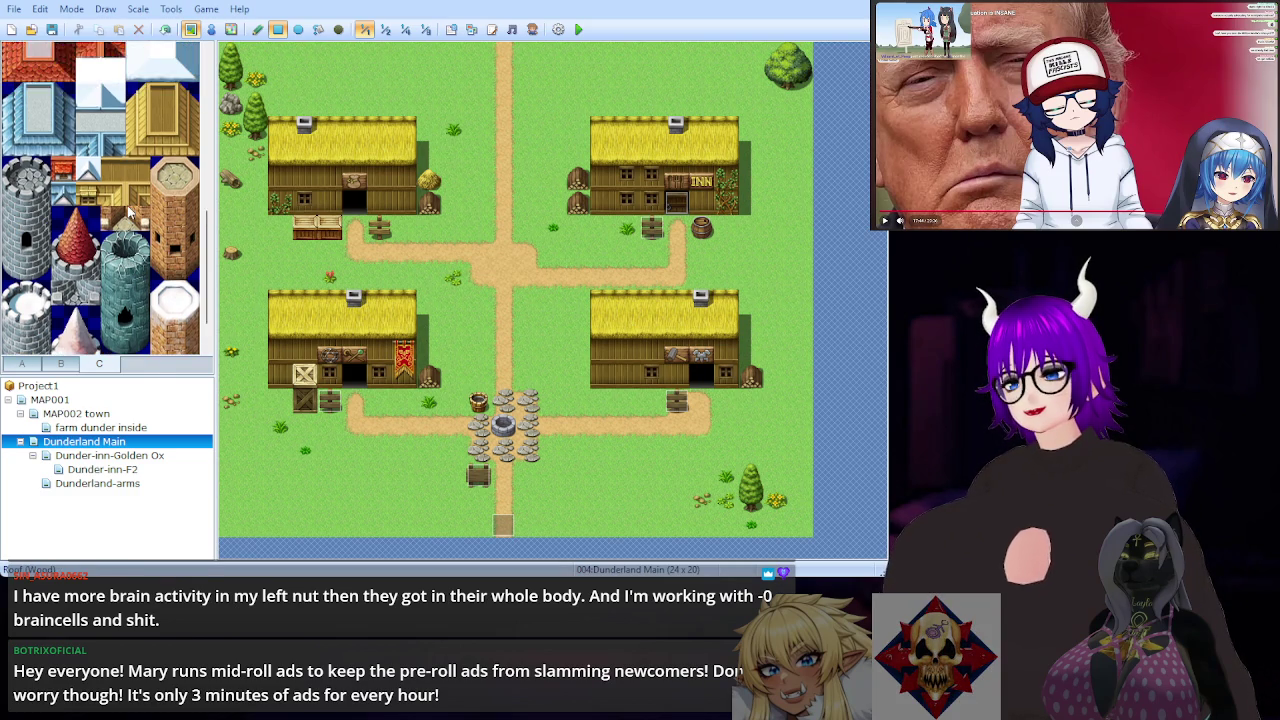
scroll(128, 208, "up", 2)
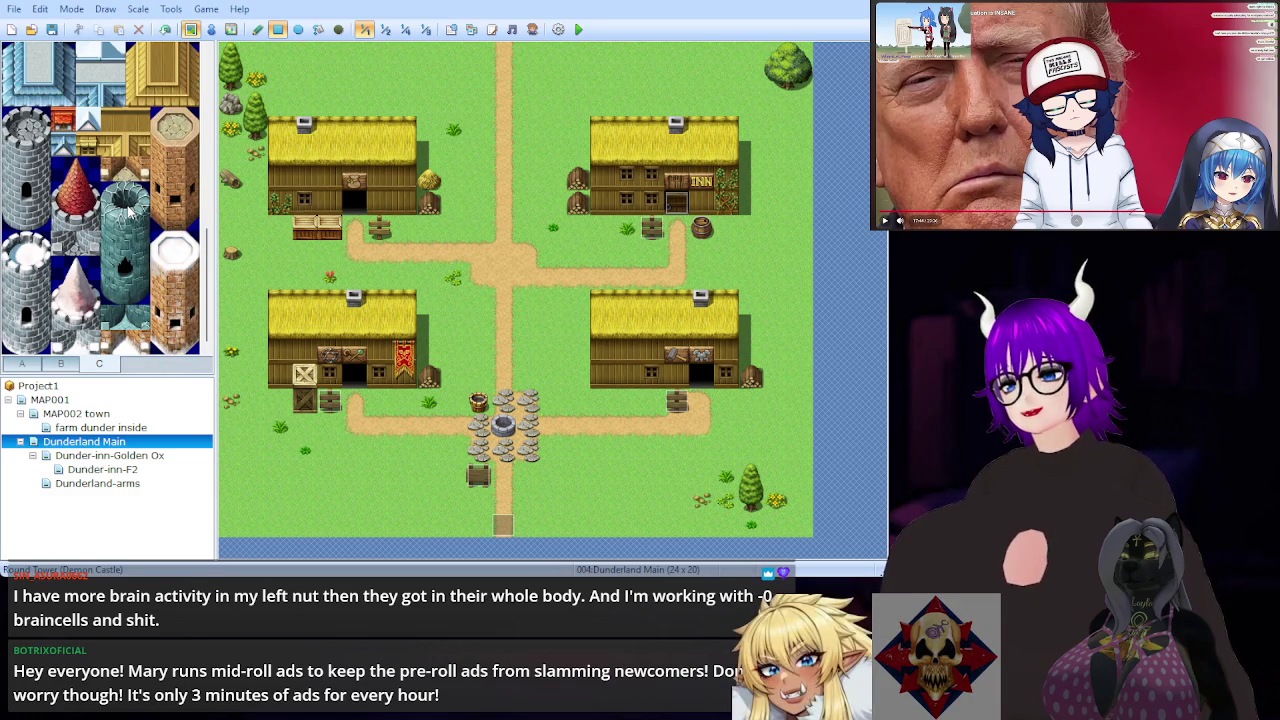
scroll(128, 208, "up", 3)
scroll(128, 208, "up", 5)
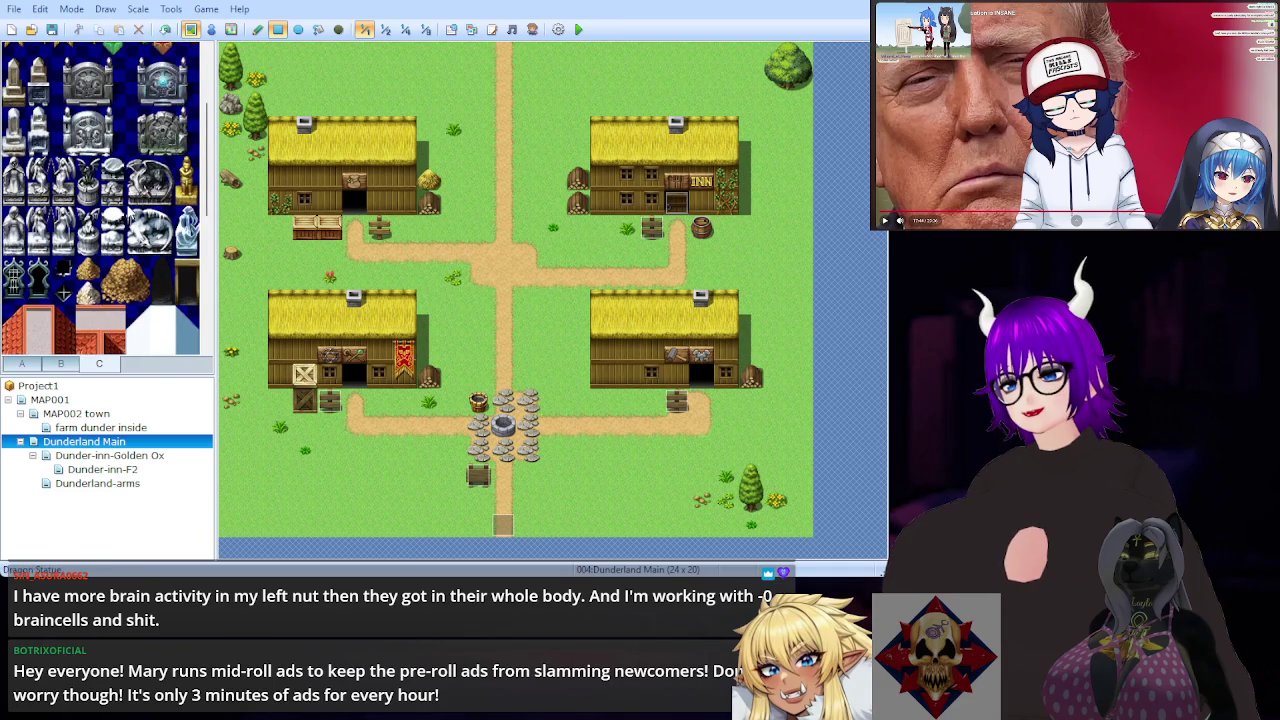
scroll(128, 208, "down", 8)
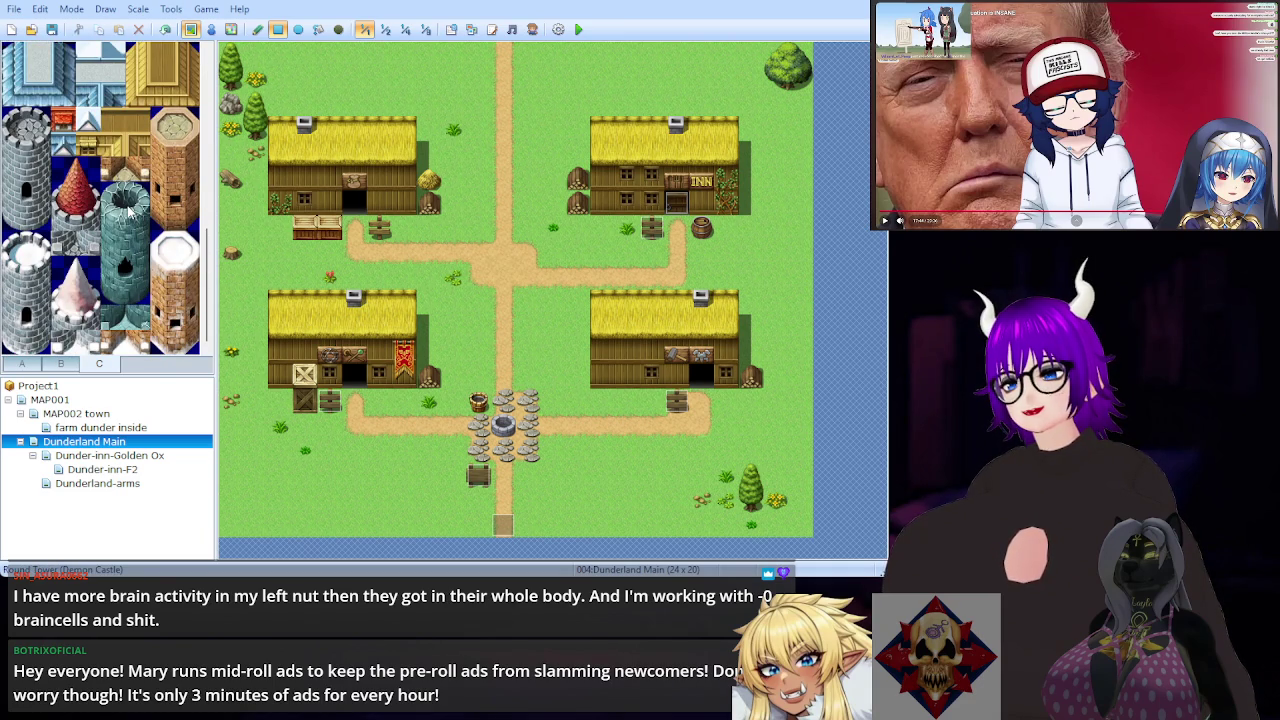
scroll(128, 208, "up", 5)
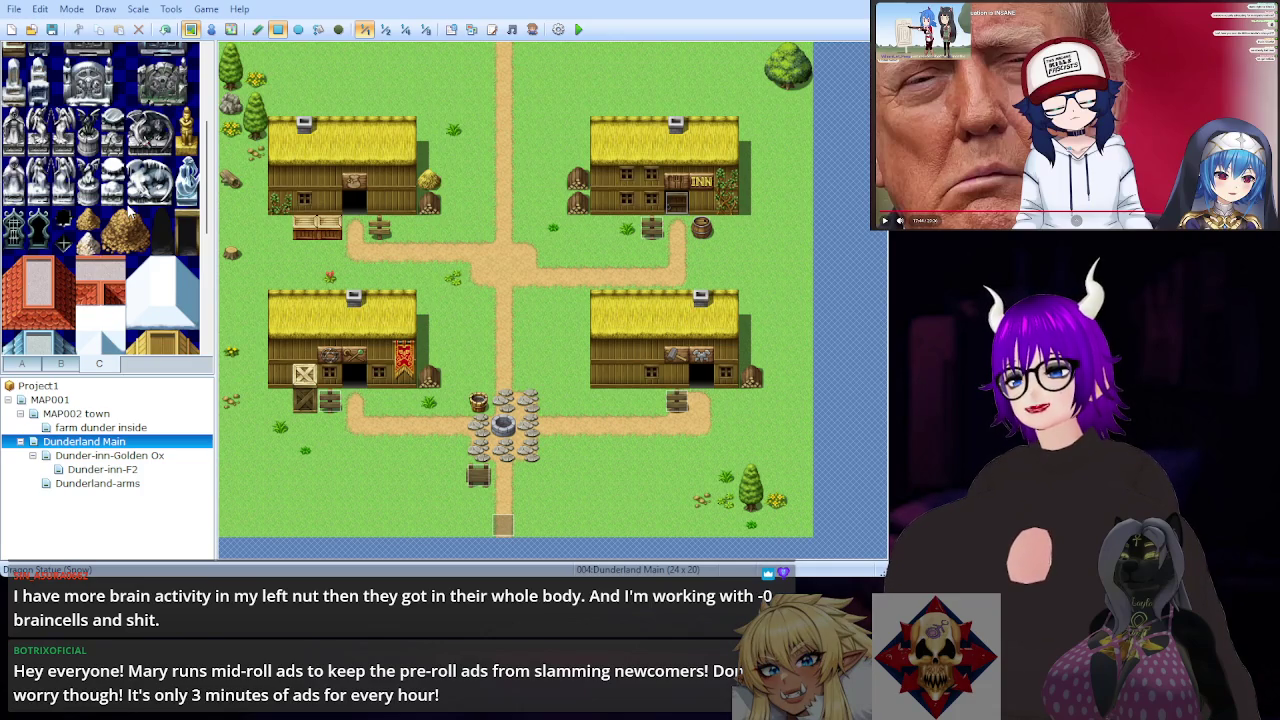
scroll(128, 208, "up", 3)
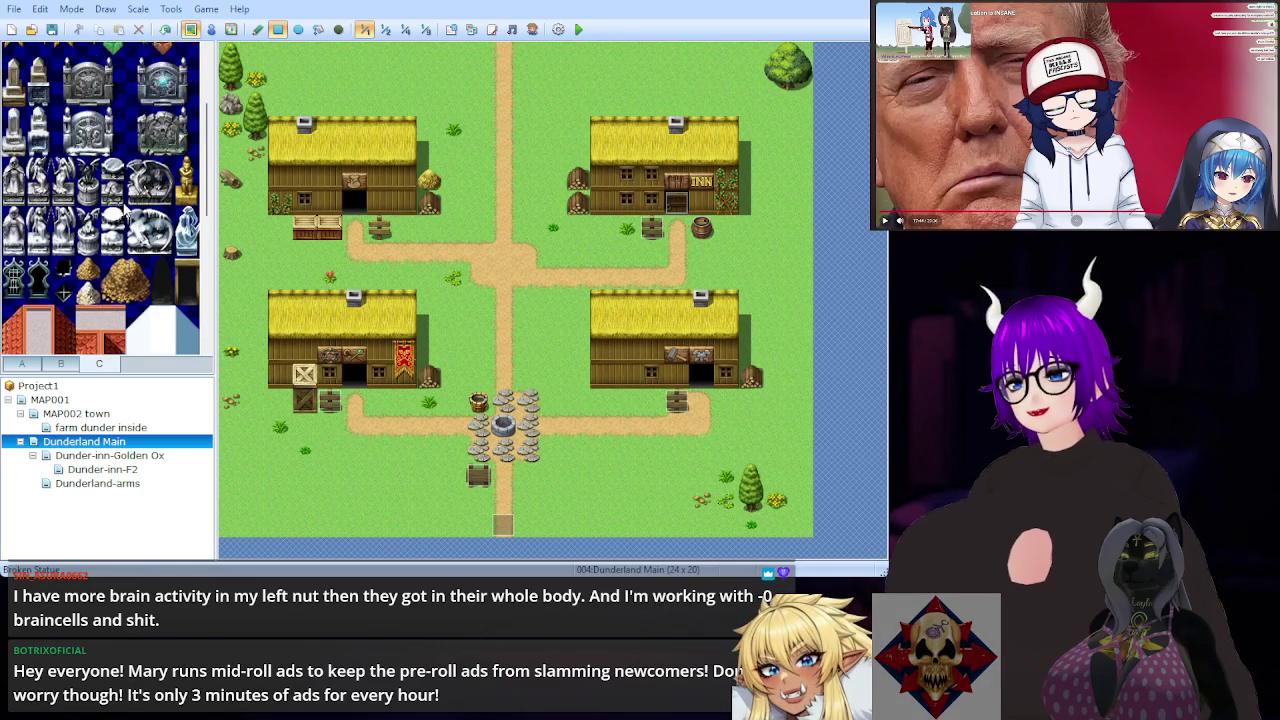
scroll(126, 208, "up", 1)
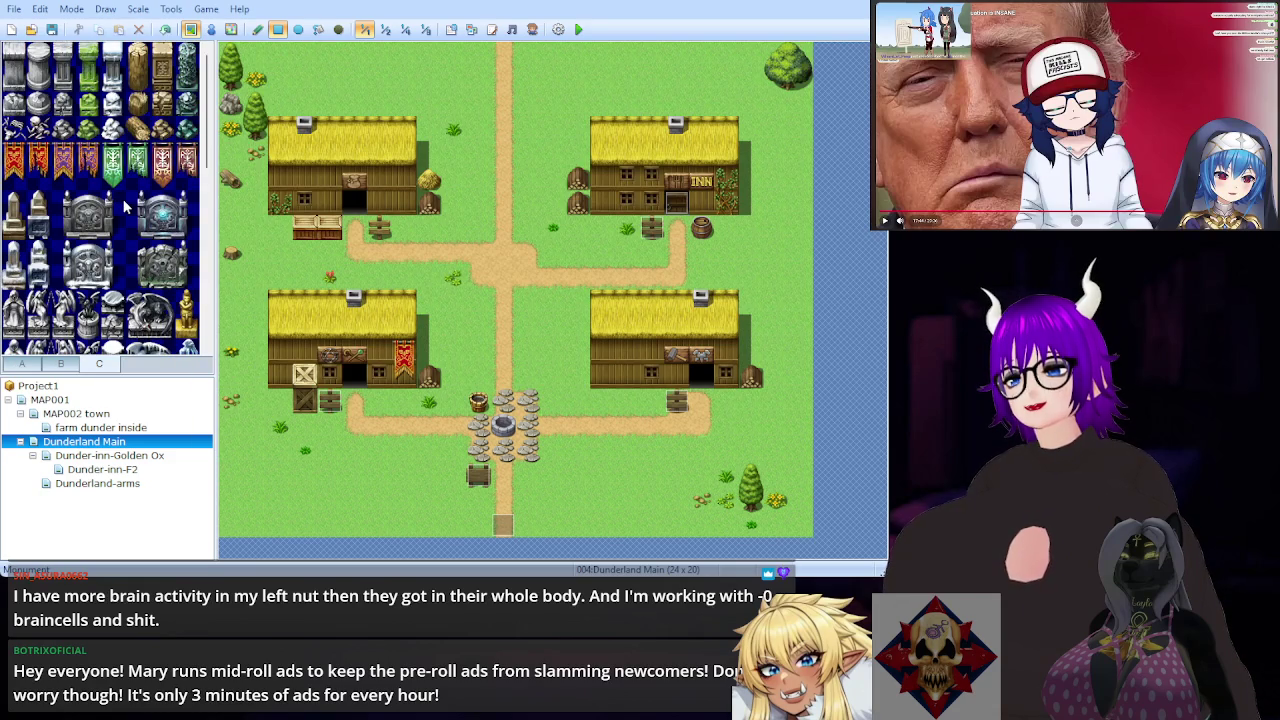
left_click(13, 213)
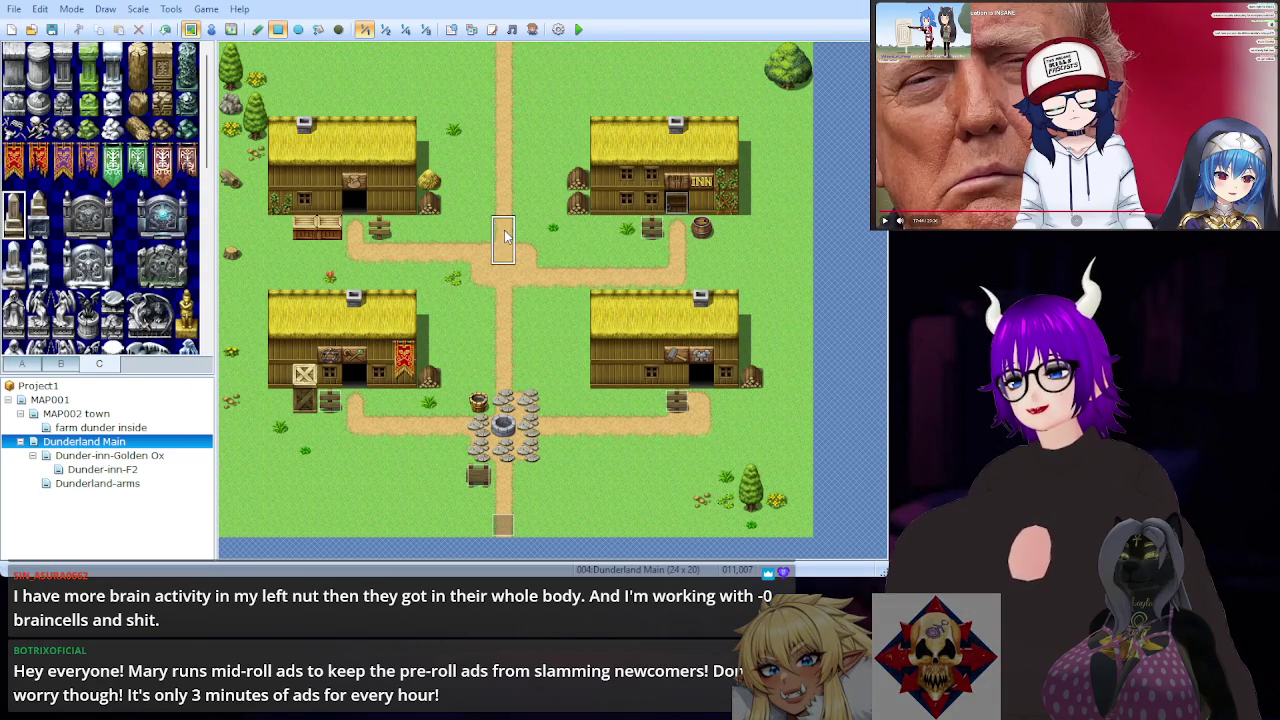
Step: Place the stone monument on the path junction north of the town centre
left_click(505, 231)
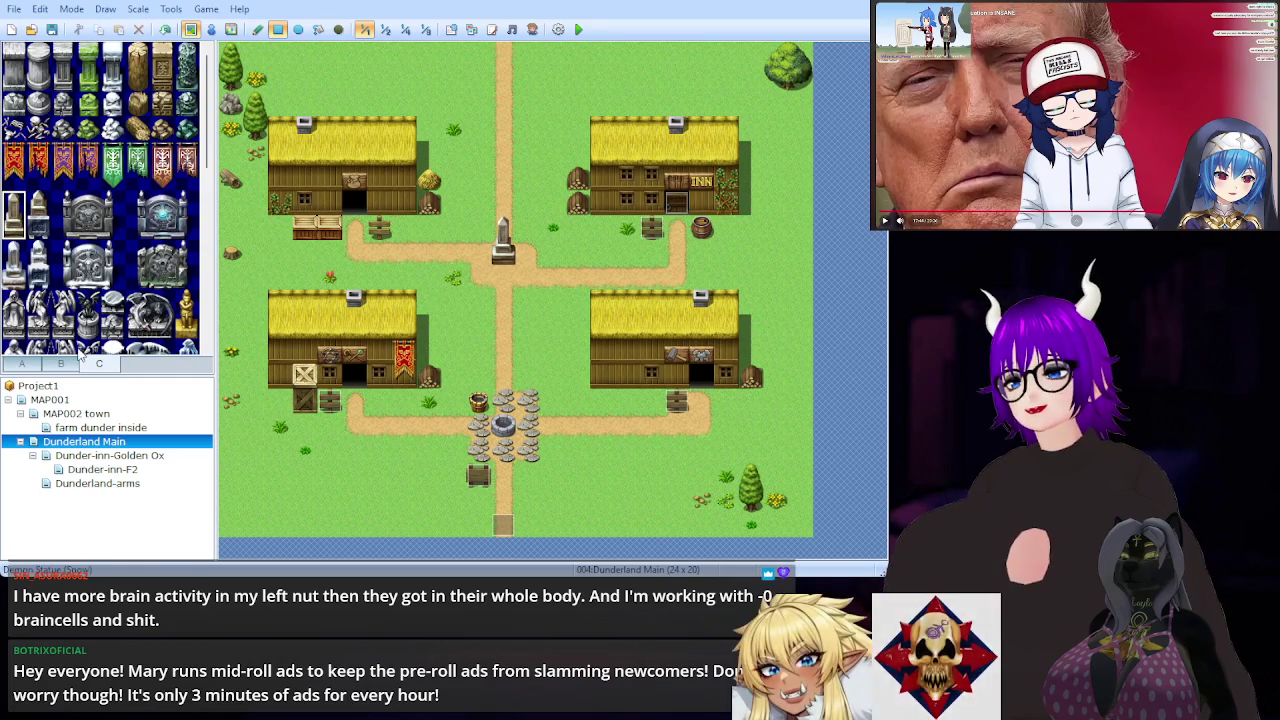
left_click(42, 366)
left_click(97, 366)
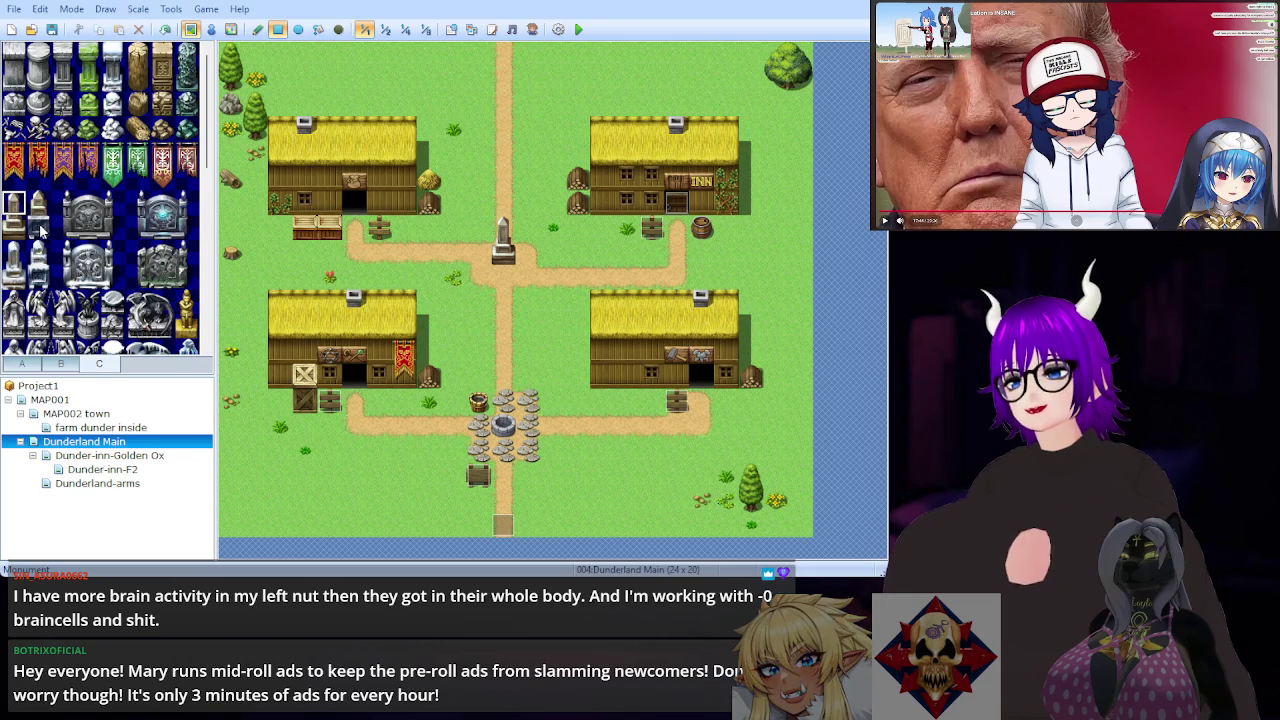
Step: Look through tab B's building objects, then switch the palette to tab A ground and wall tiles
left_click(52, 368)
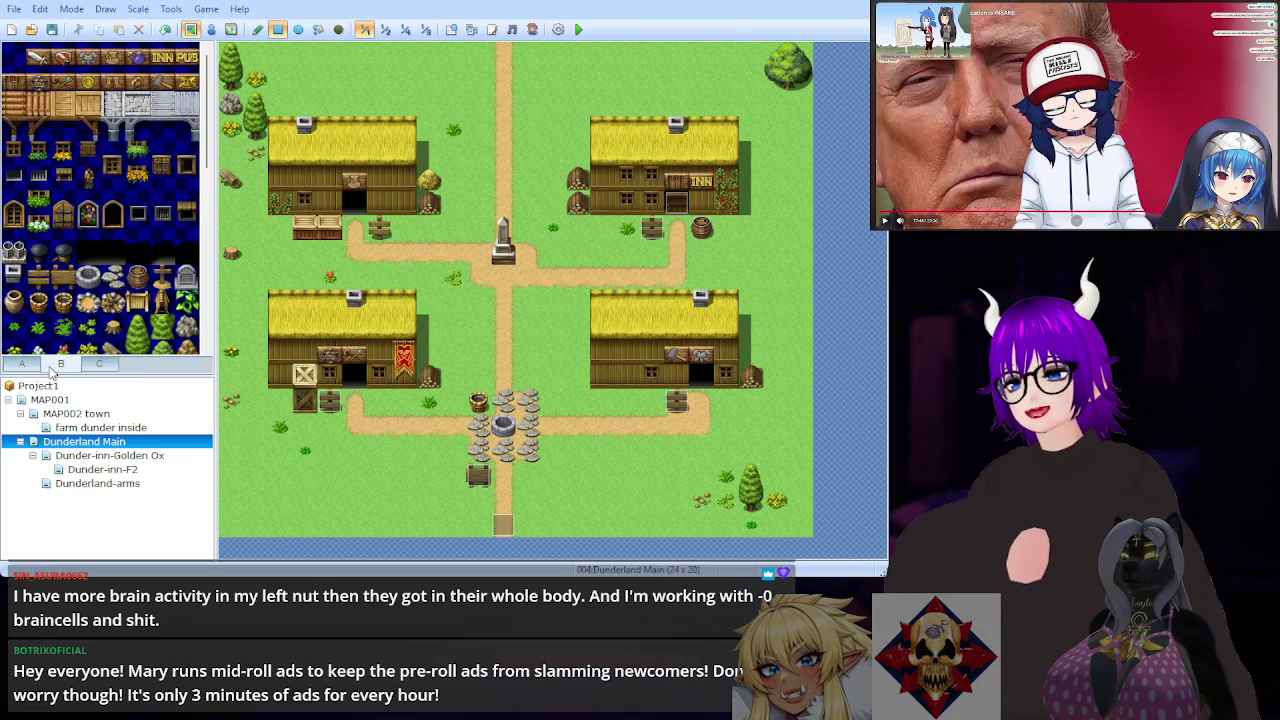
scroll(135, 300, "down", 5)
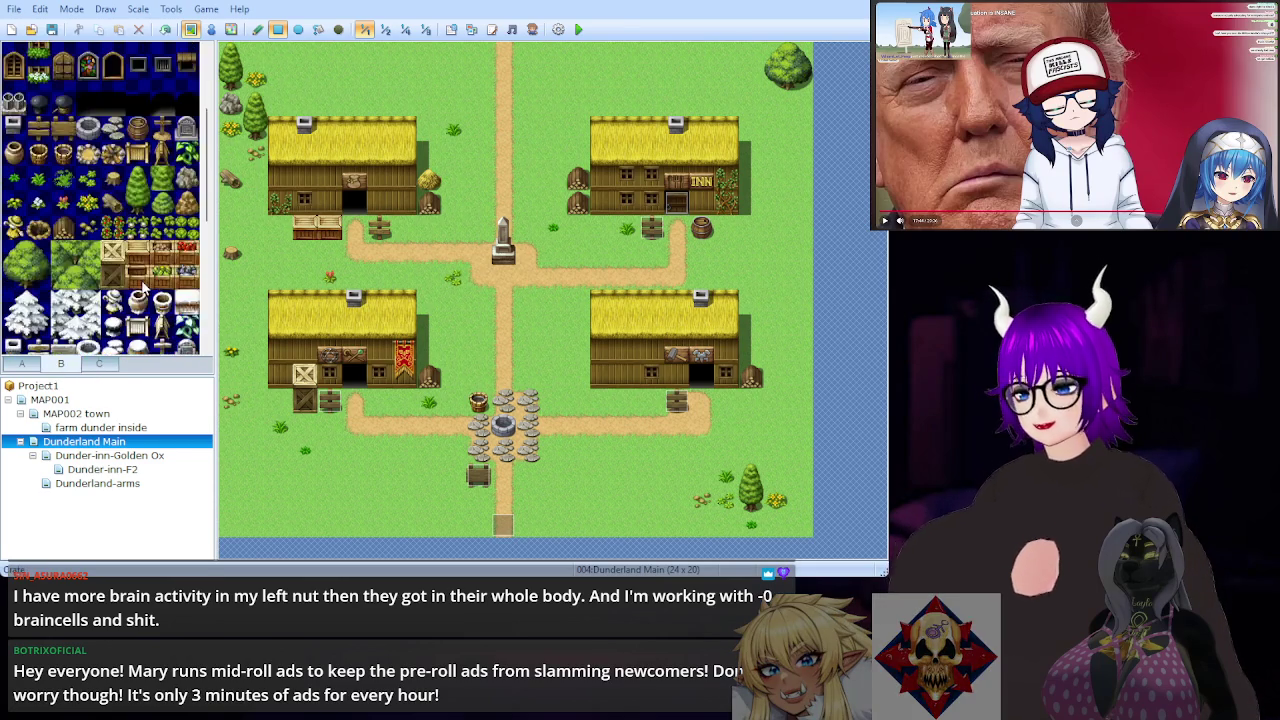
scroll(140, 284, "down", 1)
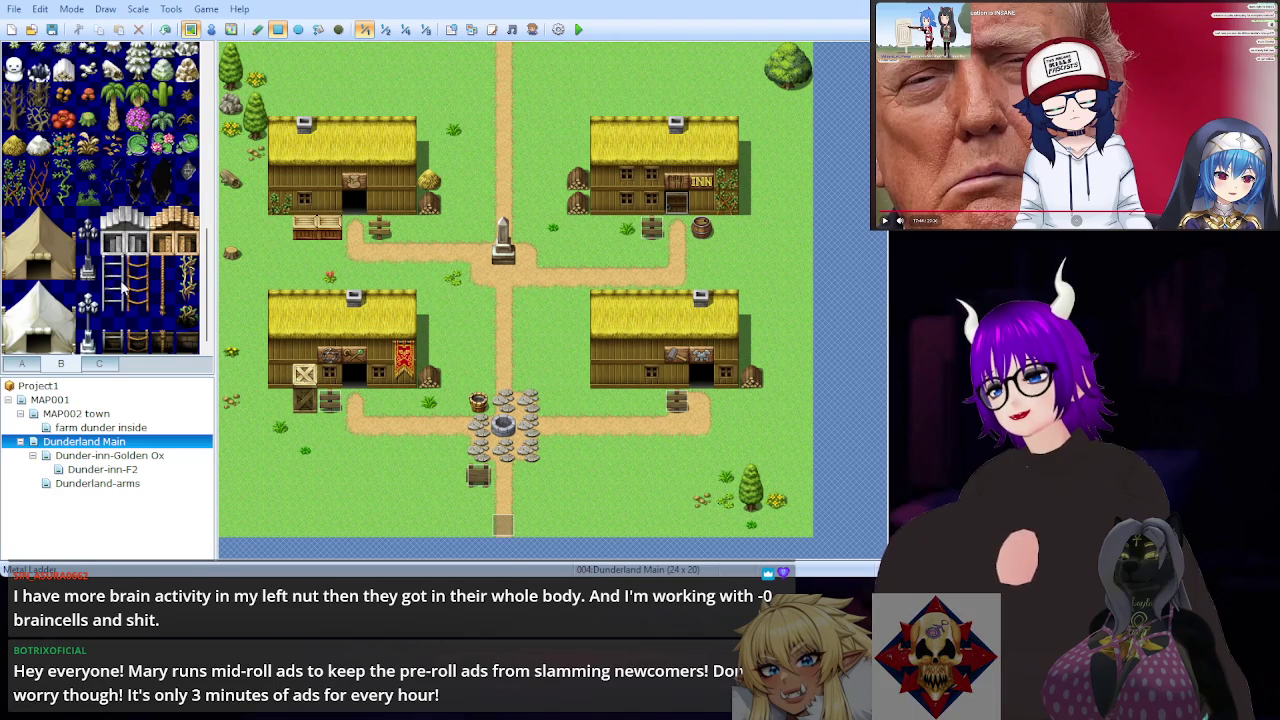
scroll(122, 291, "up", 5)
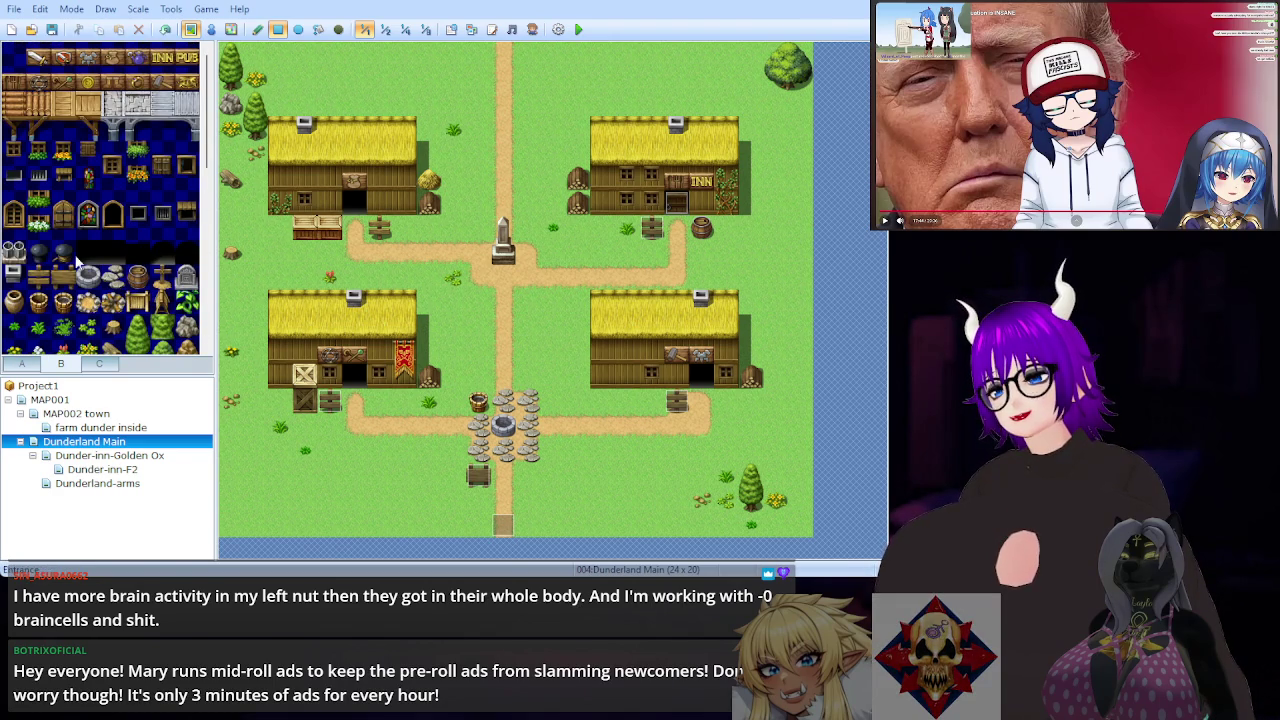
left_click(30, 365)
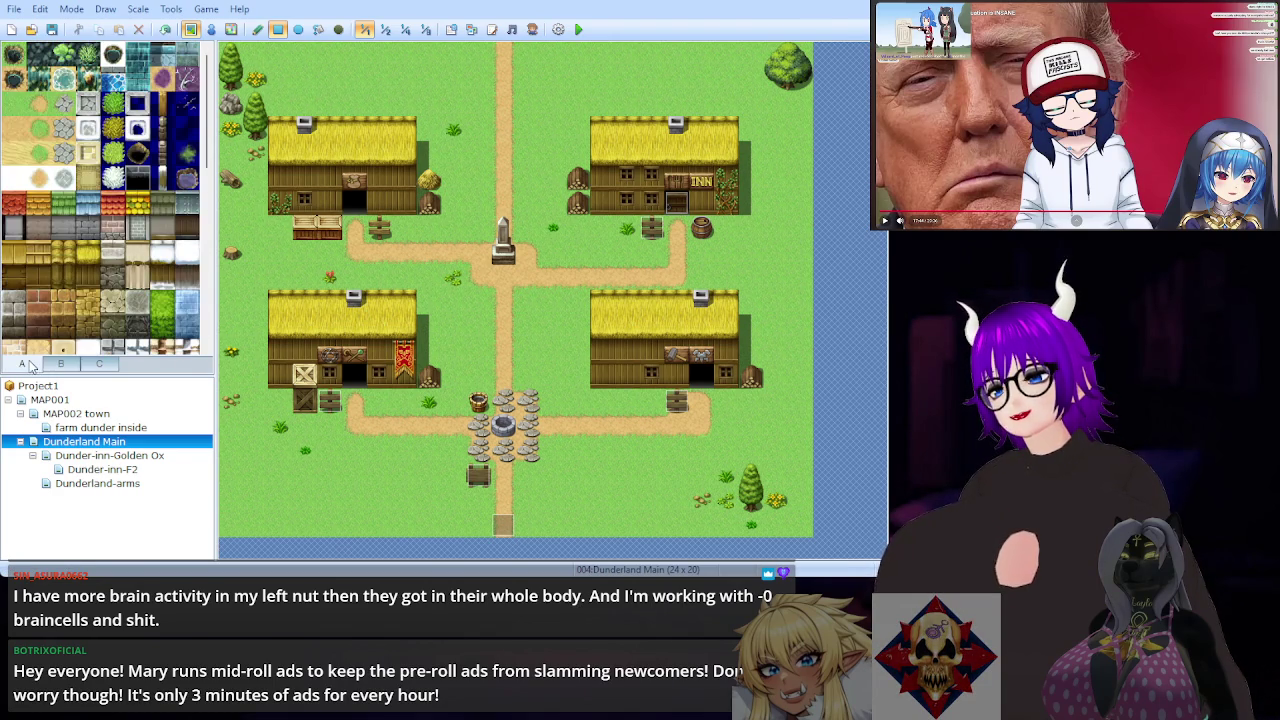
Step: Paint a strip of cobblestone below the well
scroll(97, 215, "down", 3)
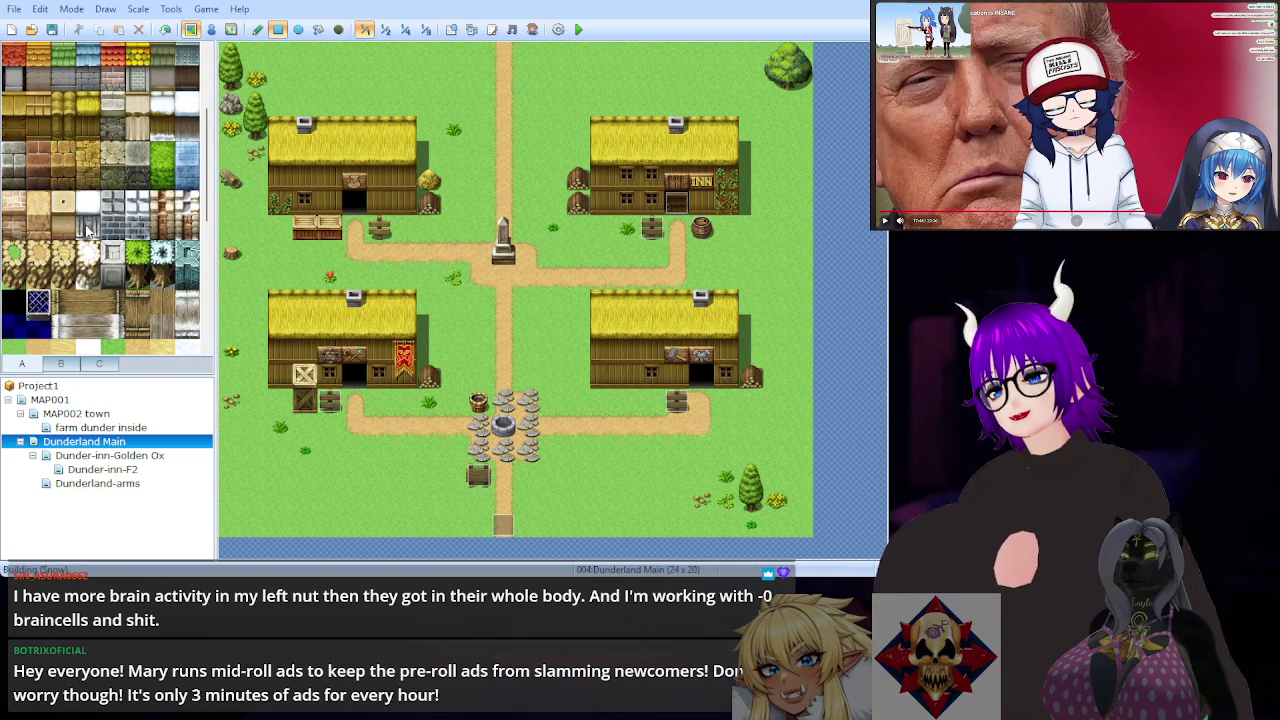
scroll(87, 229, "down", 5)
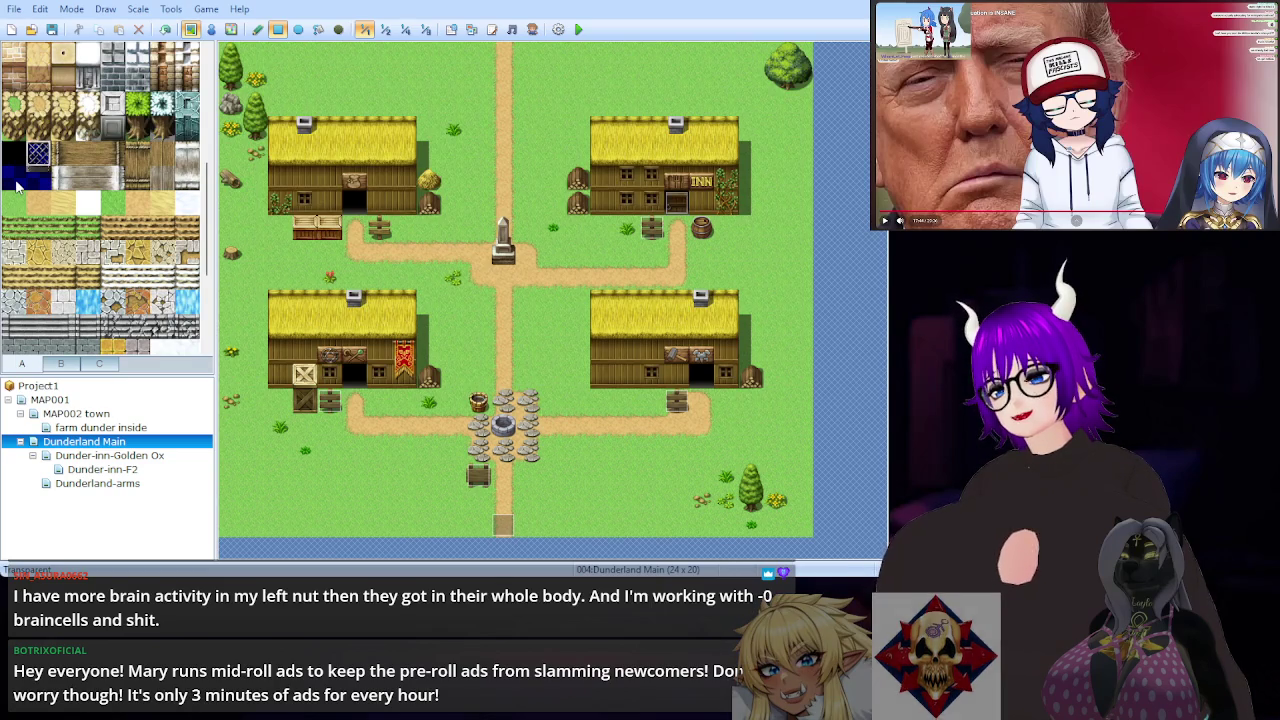
scroll(22, 200, "down", 6)
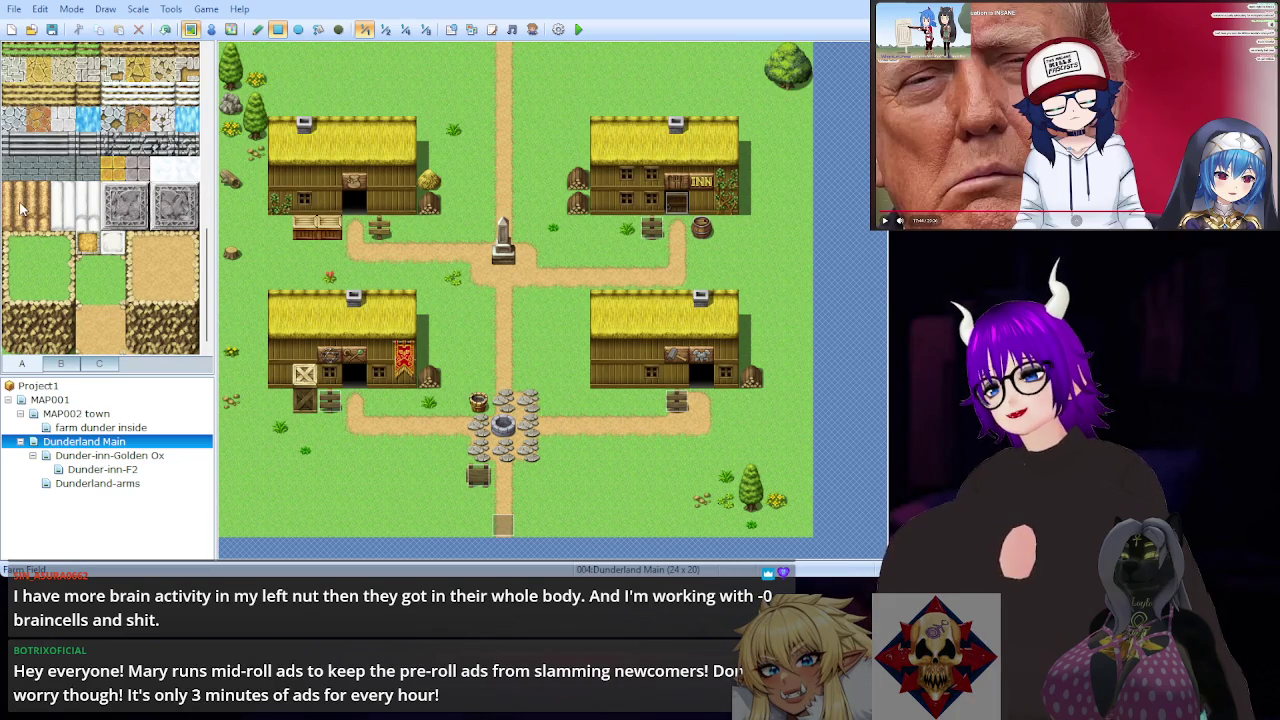
scroll(24, 207, "up", 5)
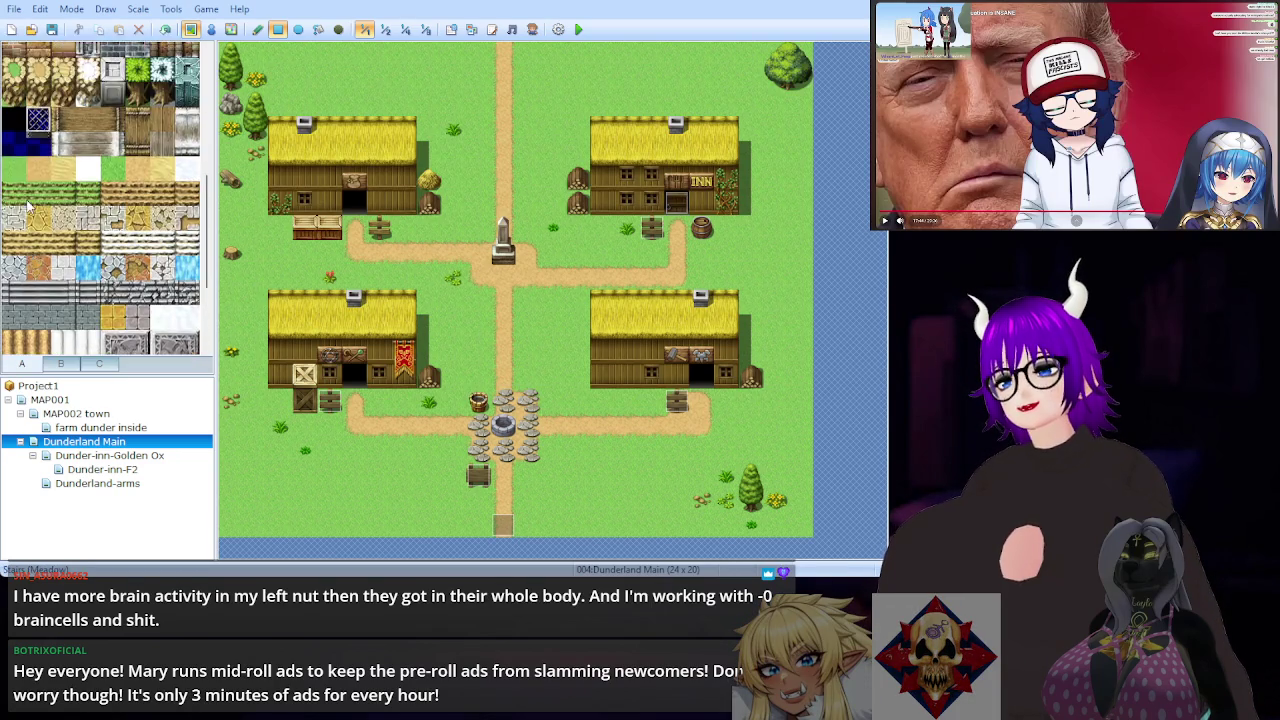
scroll(28, 205, "up", 2)
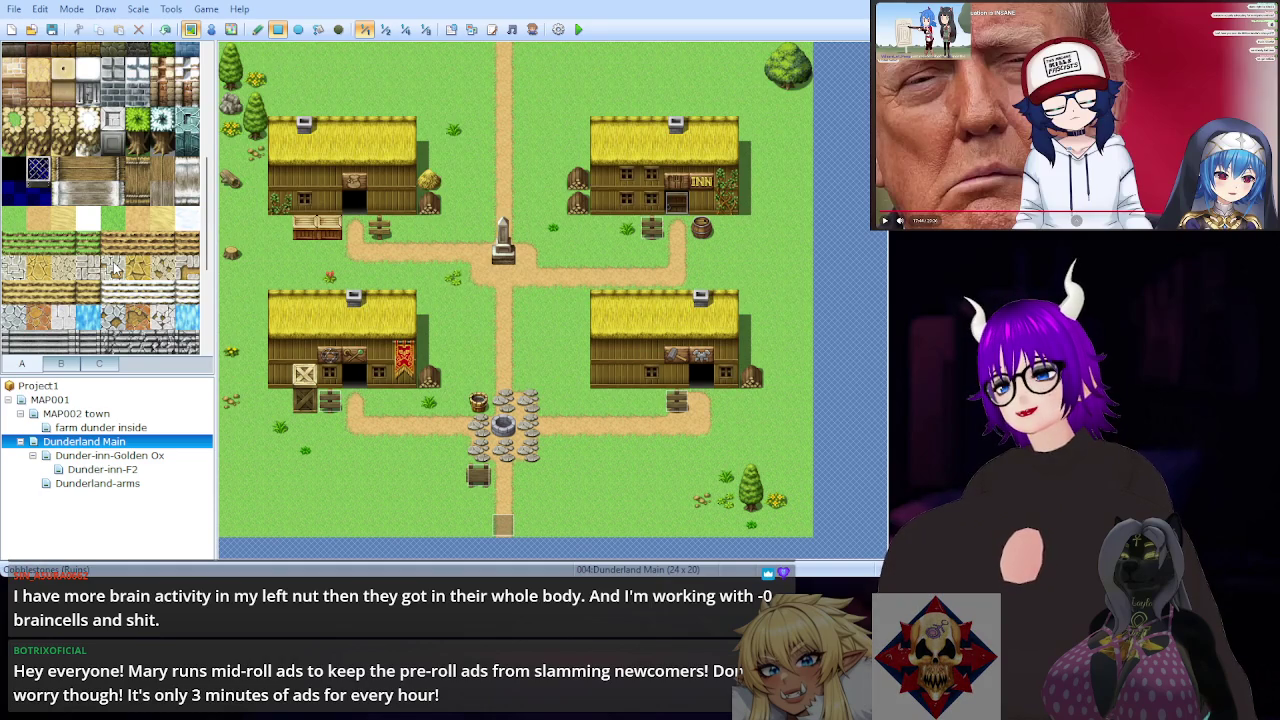
scroll(113, 265, "down", 2)
left_click(113, 220)
mouse_move(527, 400)
left_mouse_down()
mouse_move(533, 450)
mouse_move(500, 455)
mouse_move(480, 430)
left_mouse_up()
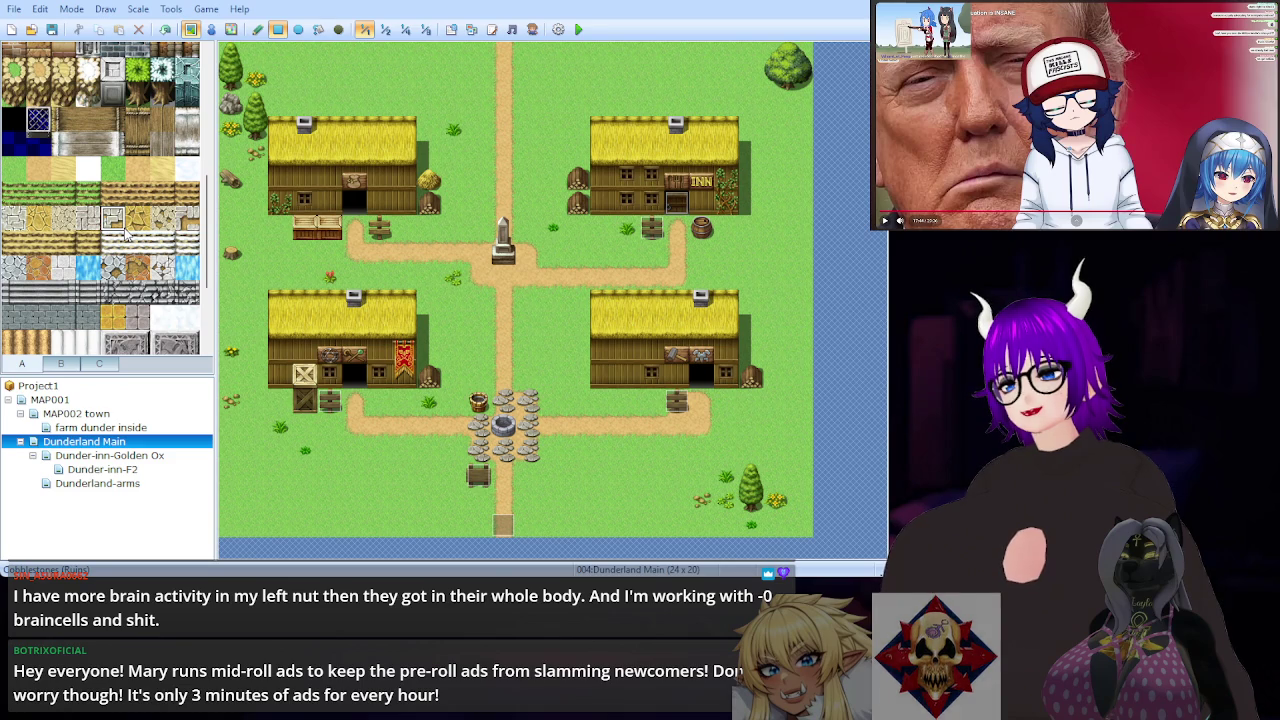
Step: Try a water tile and Poison Swamp patches on the road and grass, undoing each
scroll(126, 233, "down", 3)
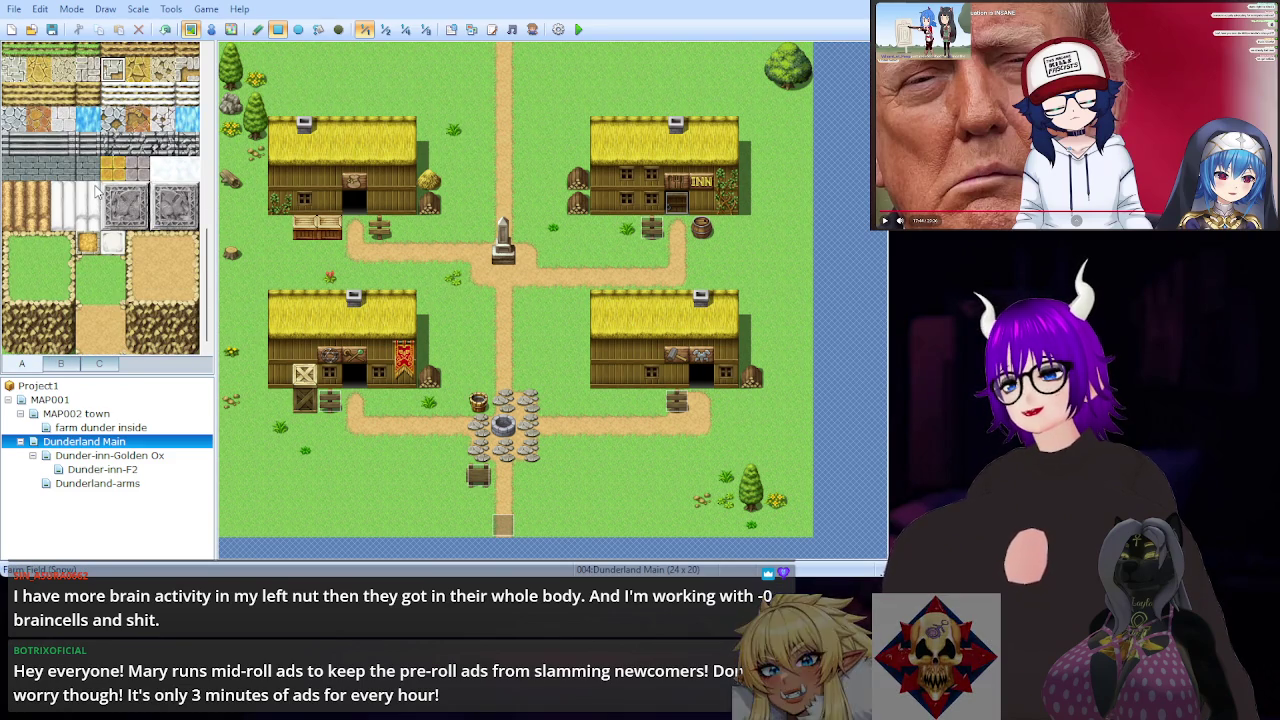
scroll(100, 193, "down", 5)
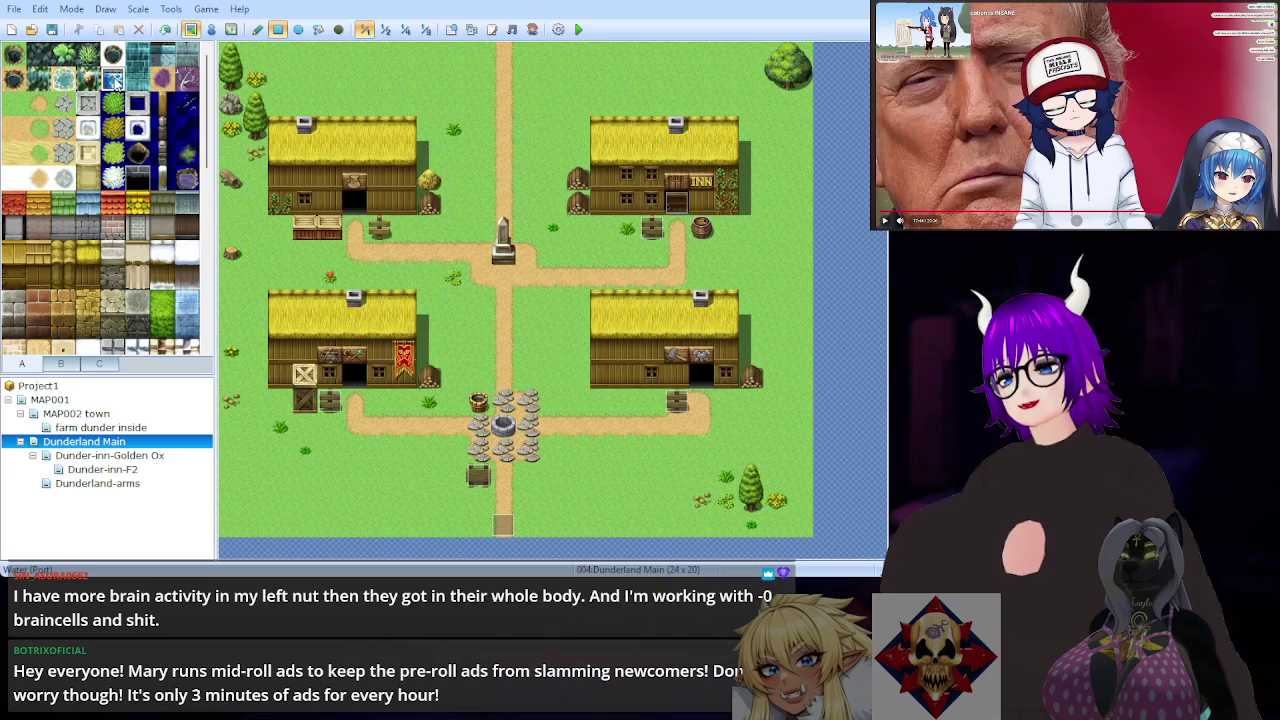
left_click(115, 83)
left_click(503, 154)
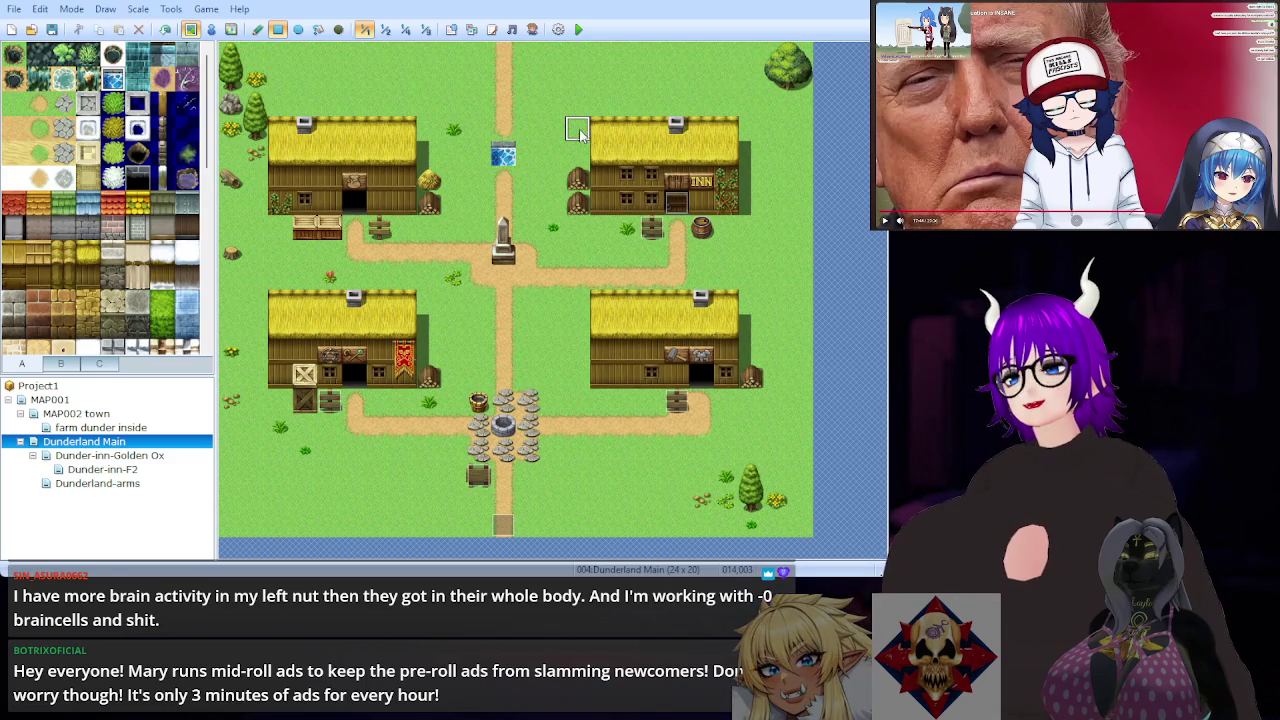
key("ctrl+z")
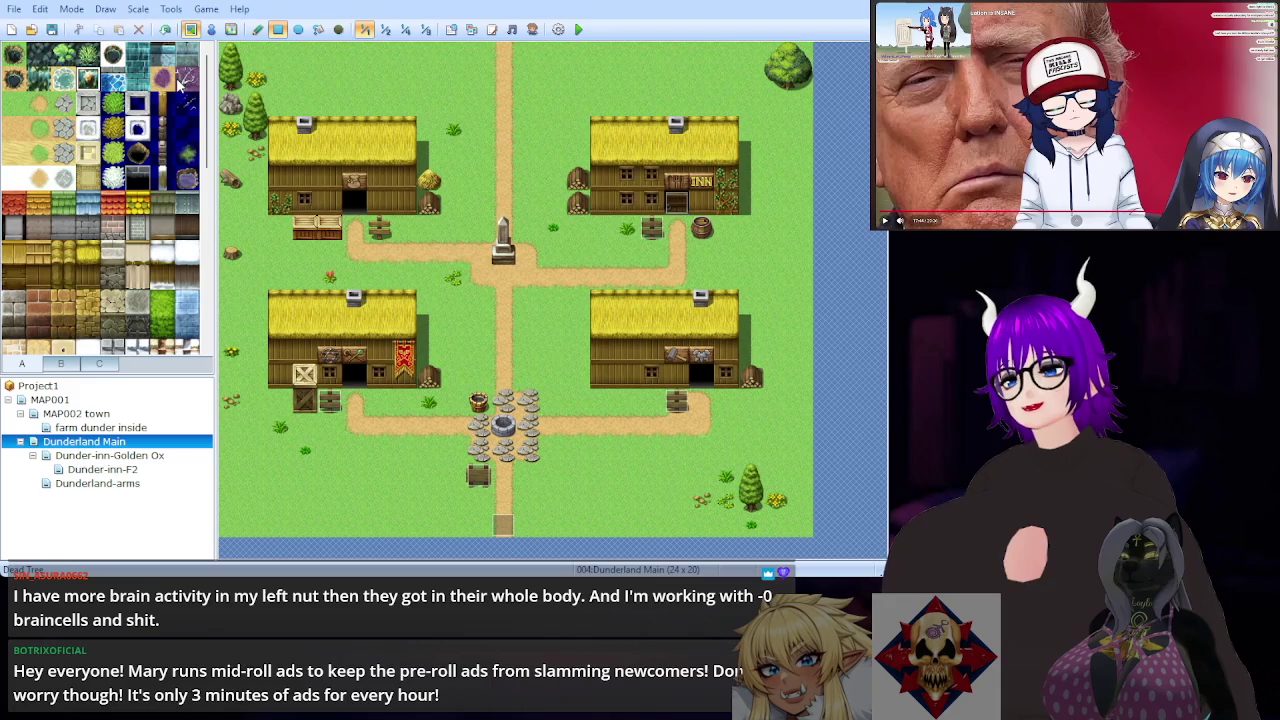
left_click(163, 80)
mouse_move(528, 80)
left_mouse_down()
mouse_move(503, 130)
mouse_move(485, 133)
left_mouse_up()
key("ctrl+z")
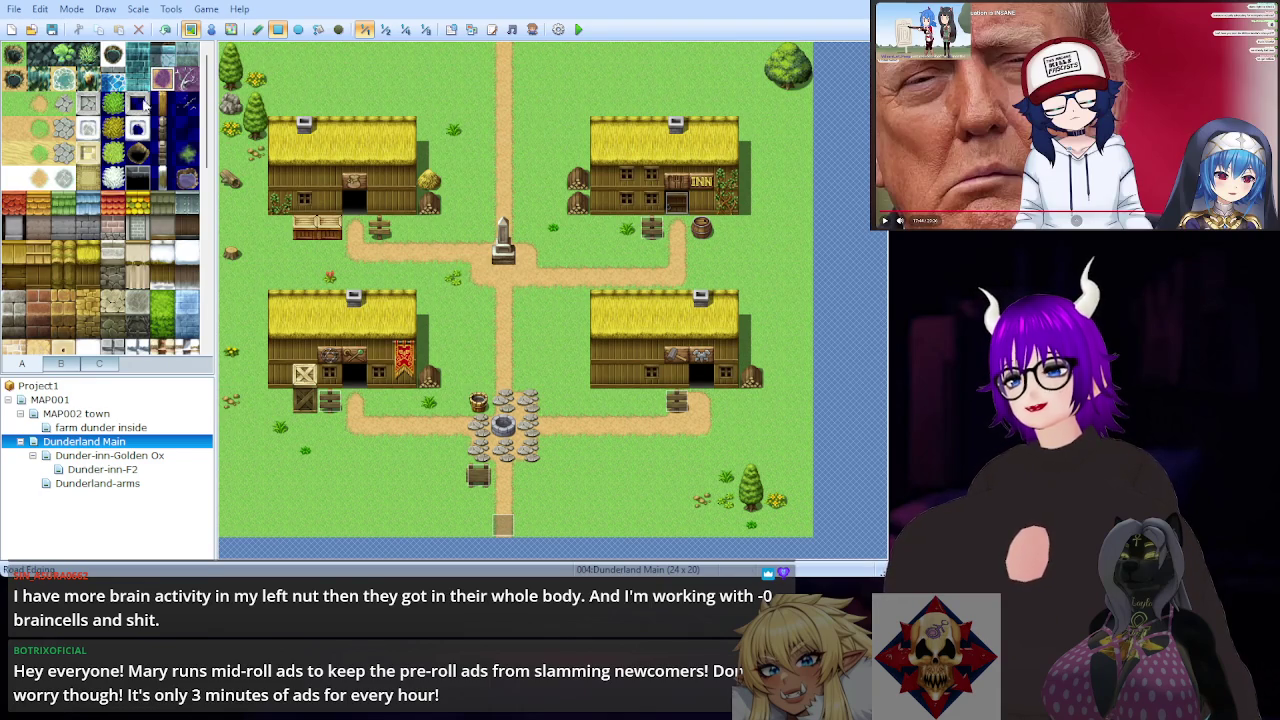
left_click(477, 79)
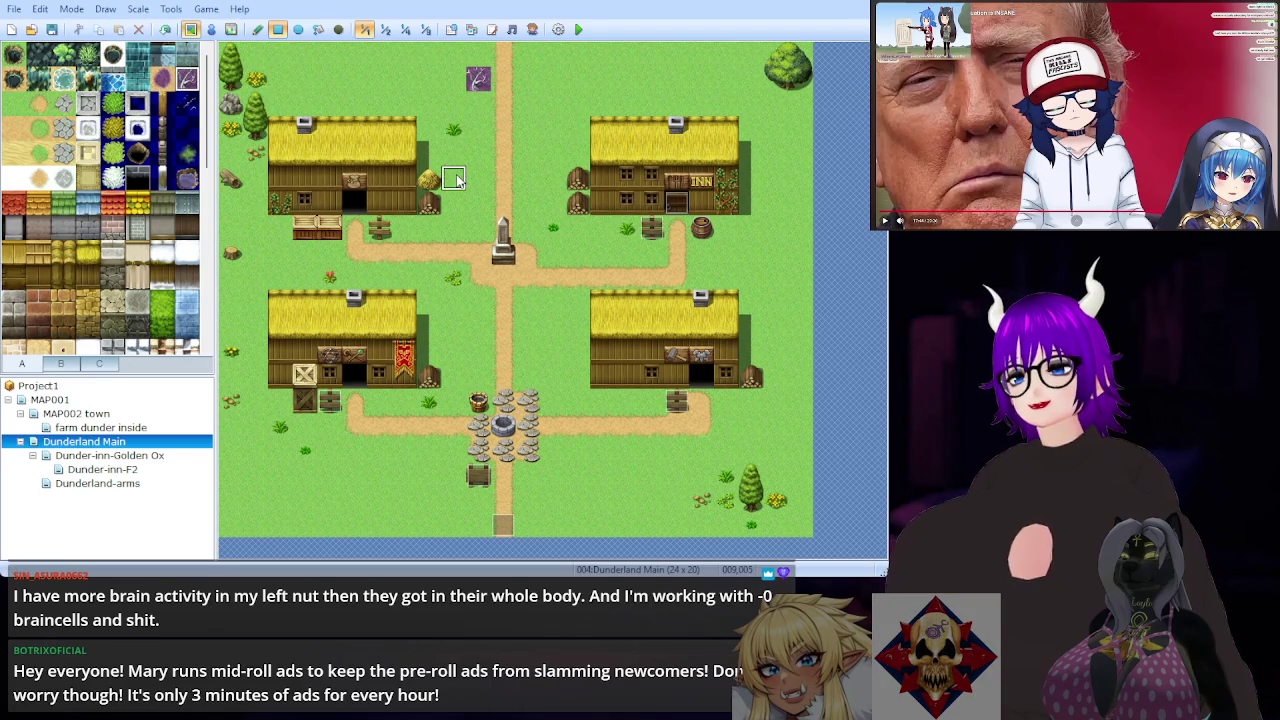
key("ctrl+z")
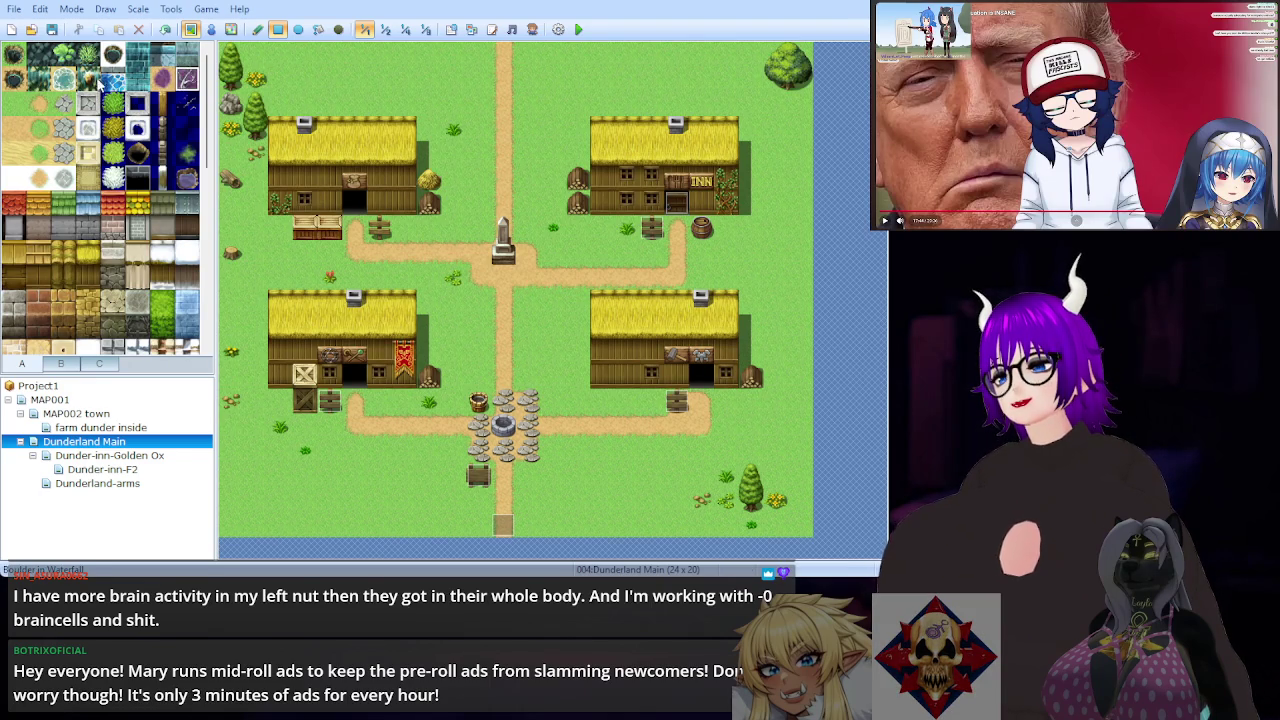
Step: Test a Water (Meadow) block near the road's top, undo it, and open Dunderland-arms
left_click(60, 56)
left_click(13, 57)
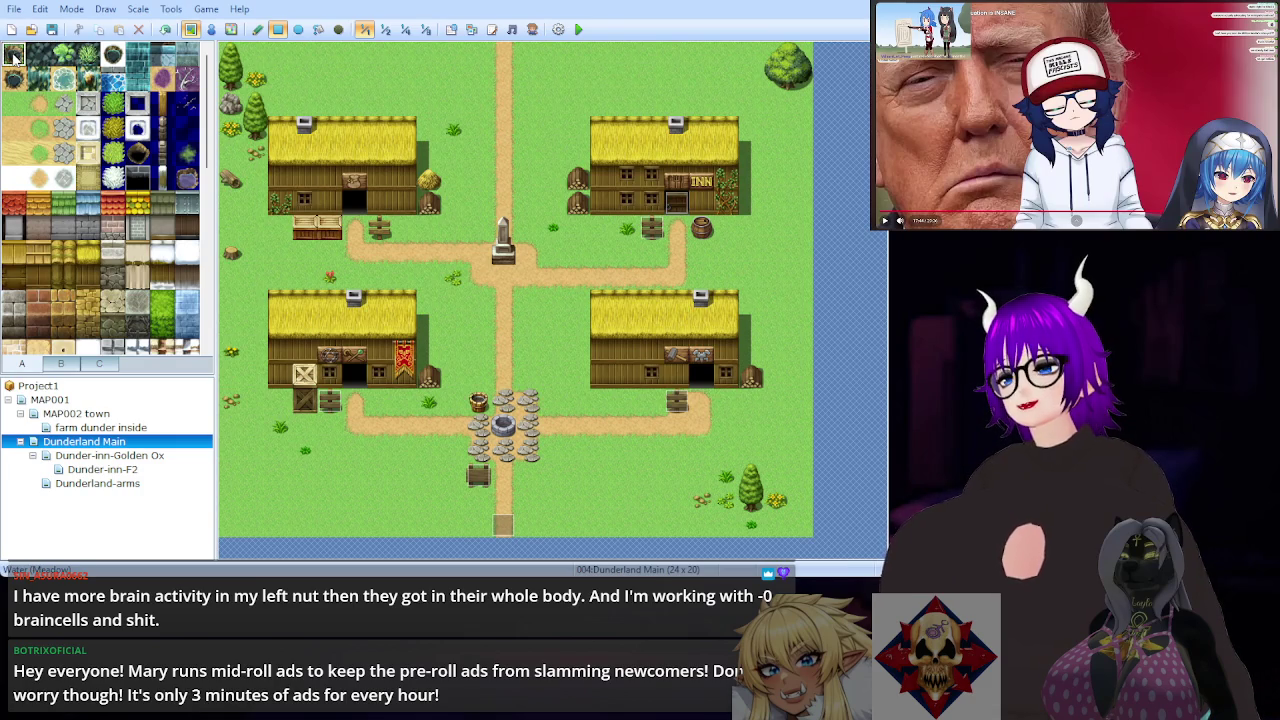
left_click_drag(482, 84, 551, 128)
key("ctrl+z")
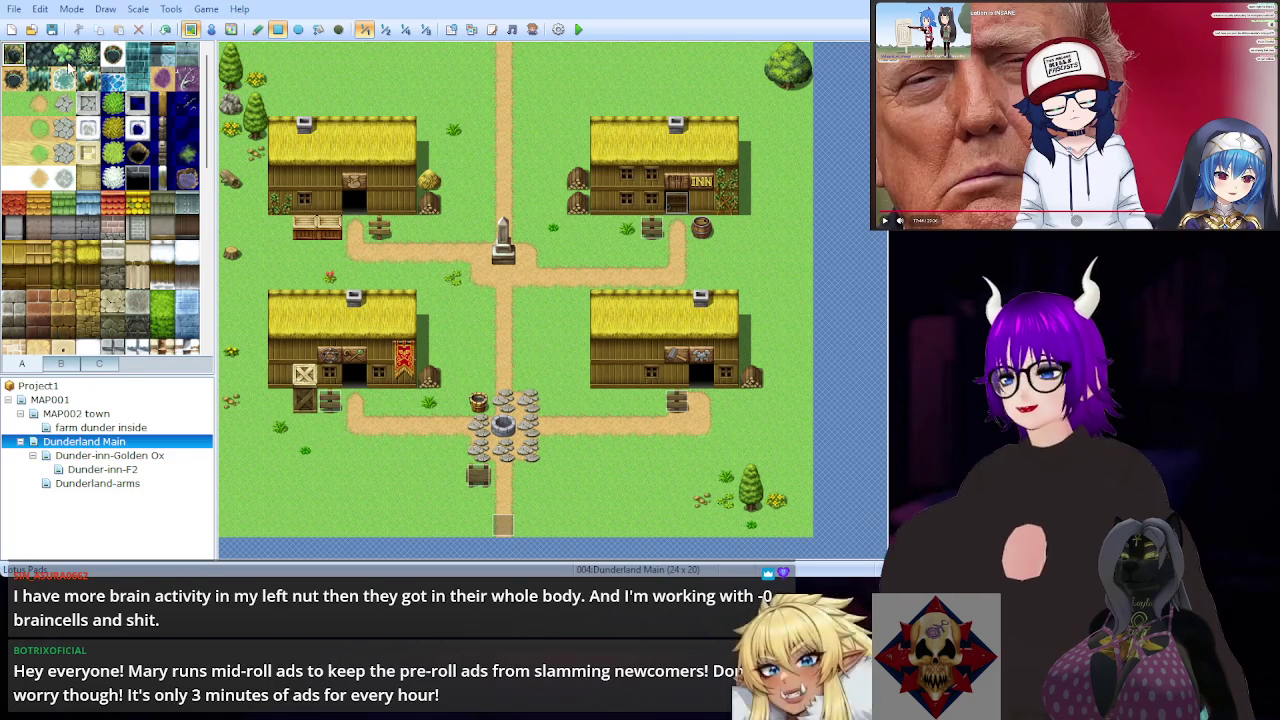
left_click(112, 484)
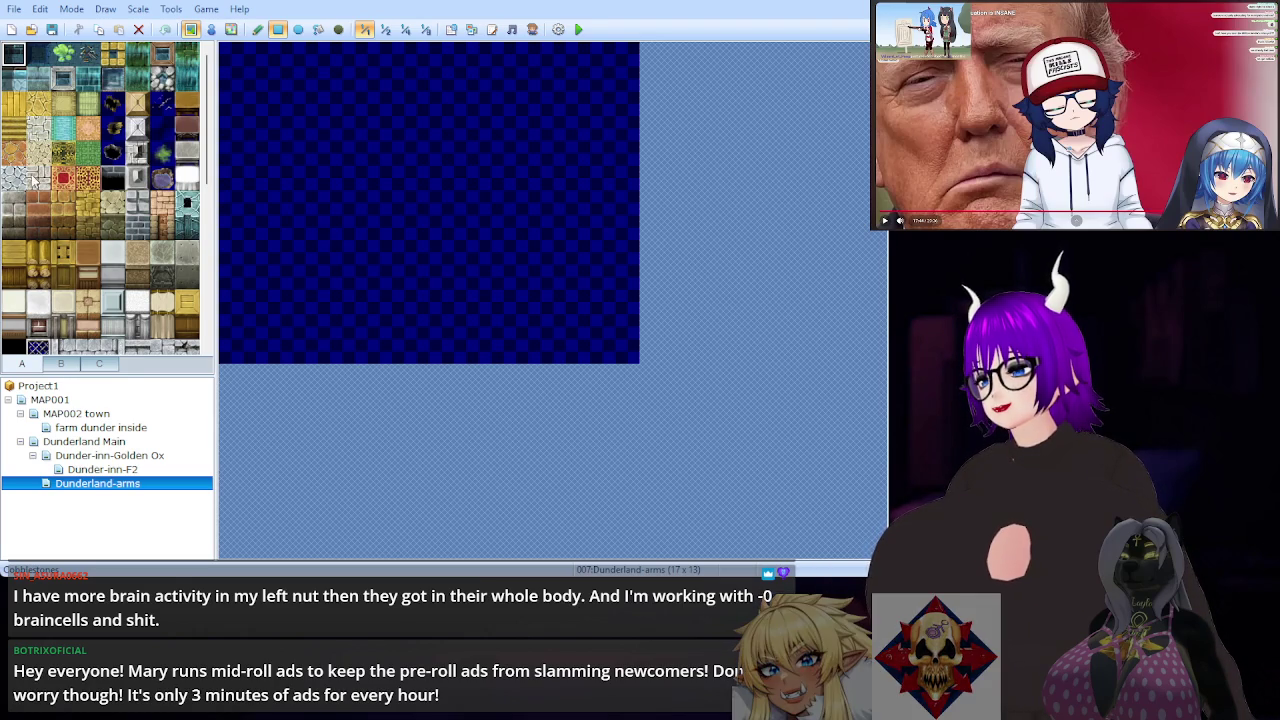
Step: Floor the whole Dunderland-arms map with the yellow wooden plank tile
left_click(14, 103)
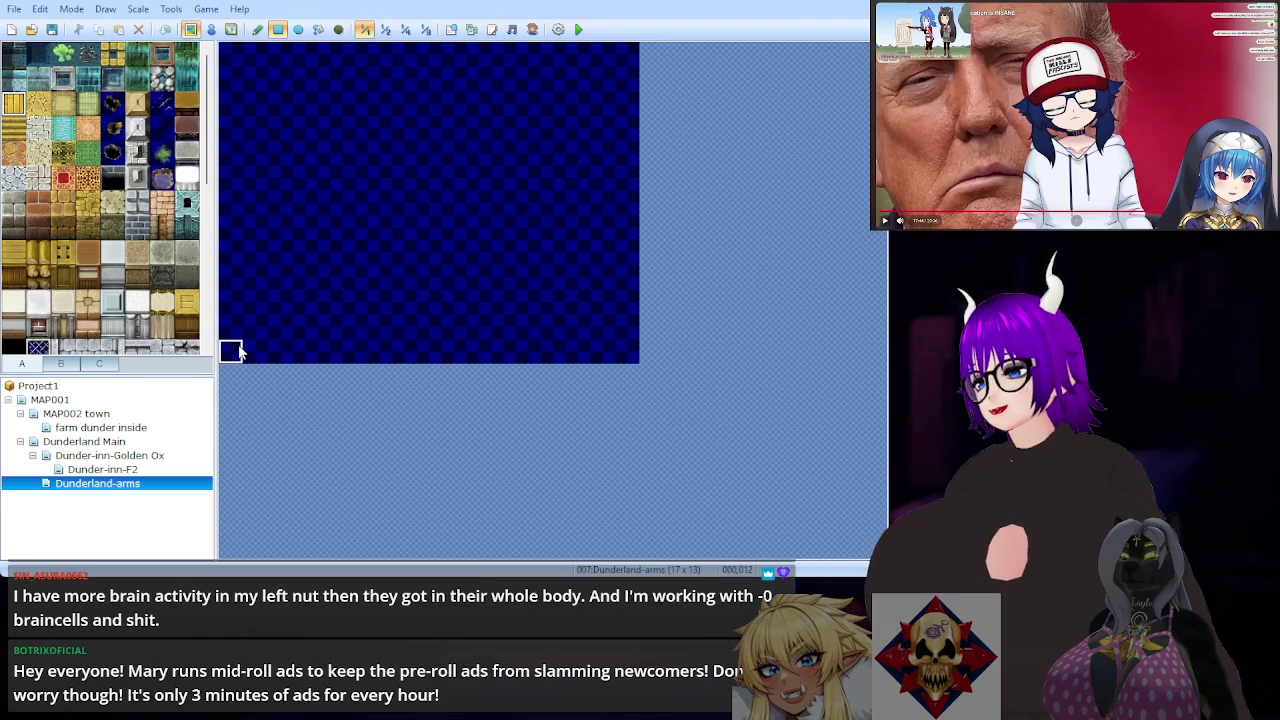
mouse_move(240, 350)
left_mouse_down()
mouse_move(290, 328)
mouse_move(302, 296)
mouse_move(622, 58)
left_mouse_up()
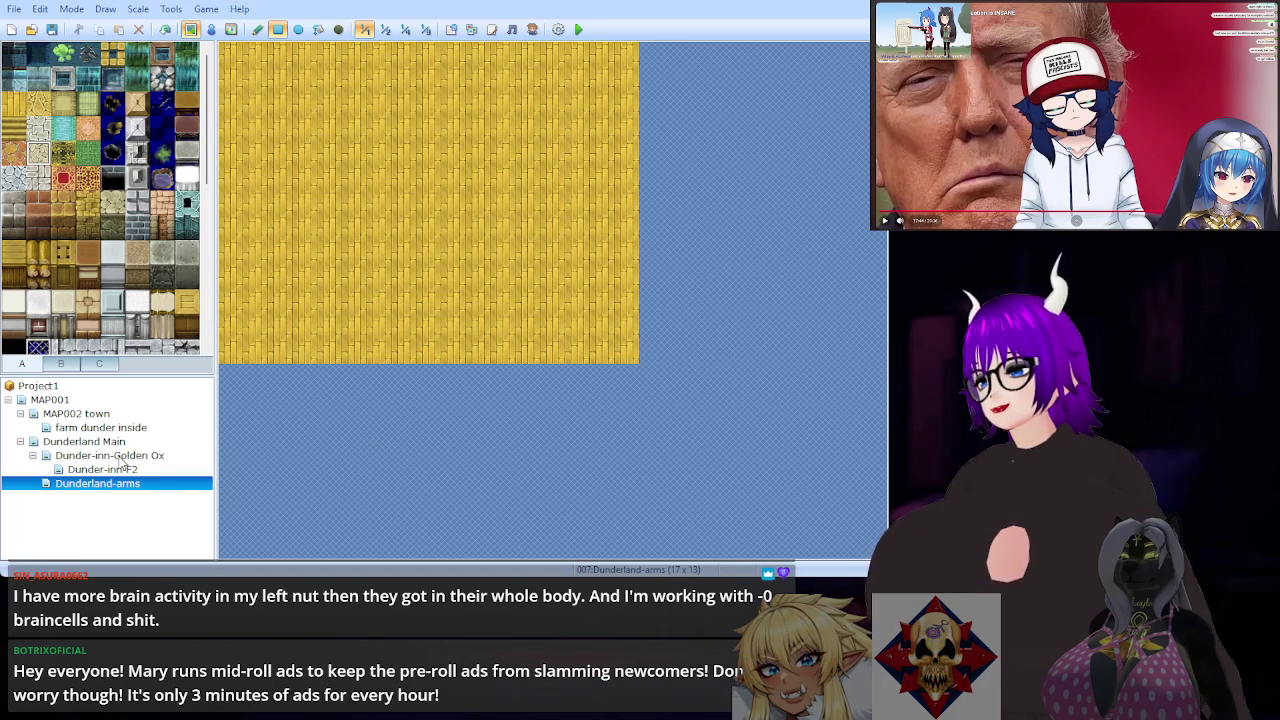
left_click(84, 441)
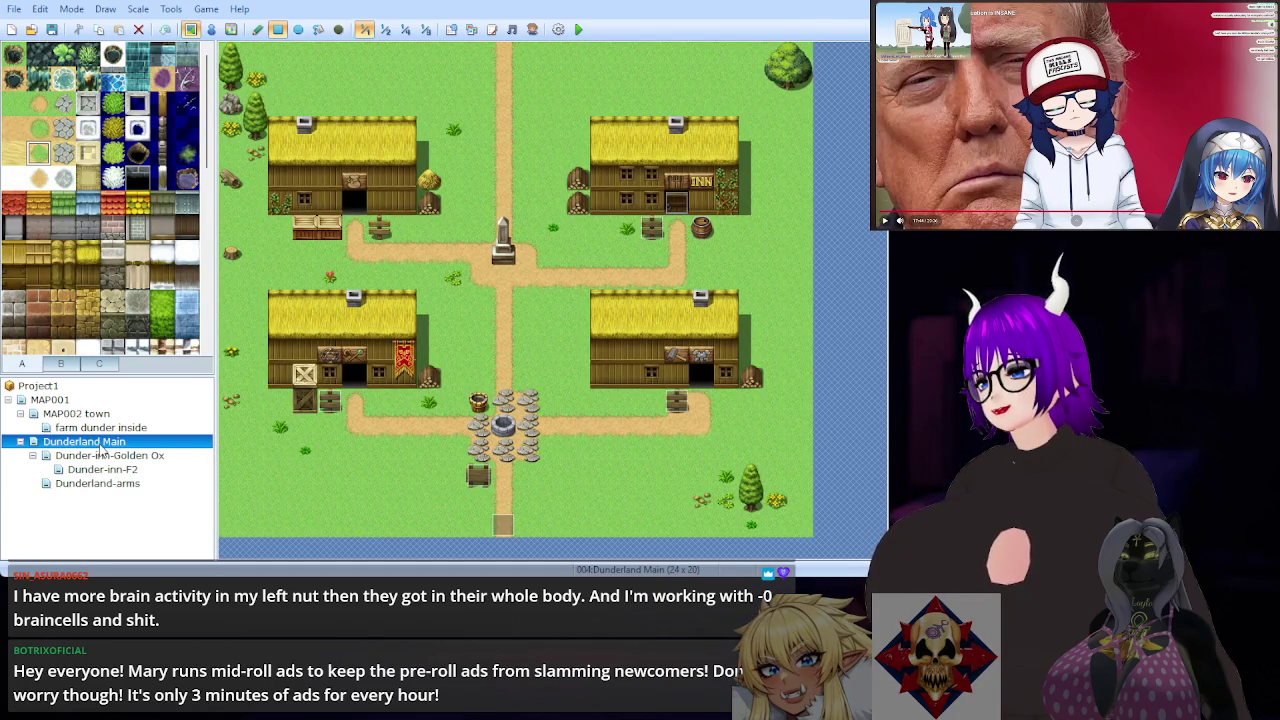
left_click(100, 483)
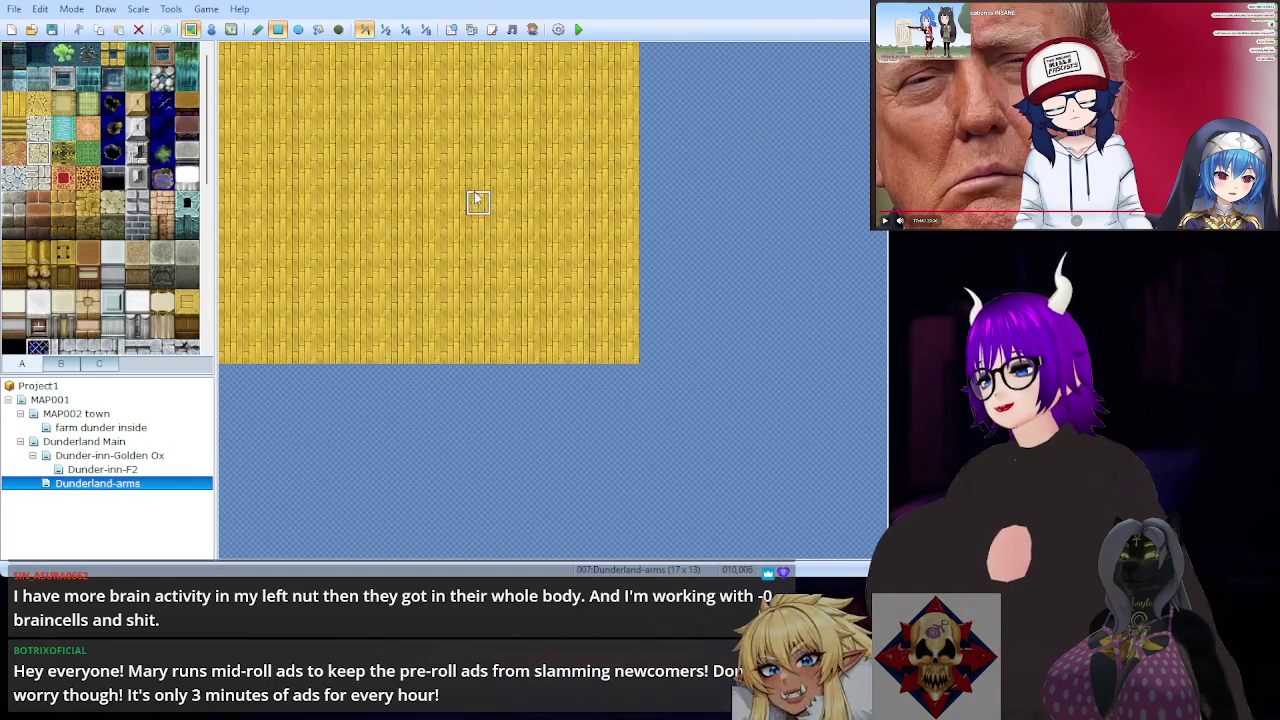
Step: Try a sand rectangle and a sand ellipse at the top edge, then undo them
mouse_move(428, 57)
left_mouse_down()
mouse_move(590, 135)
mouse_move(586, 186)
mouse_move(554, 113)
mouse_move(484, 52)
left_mouse_up()
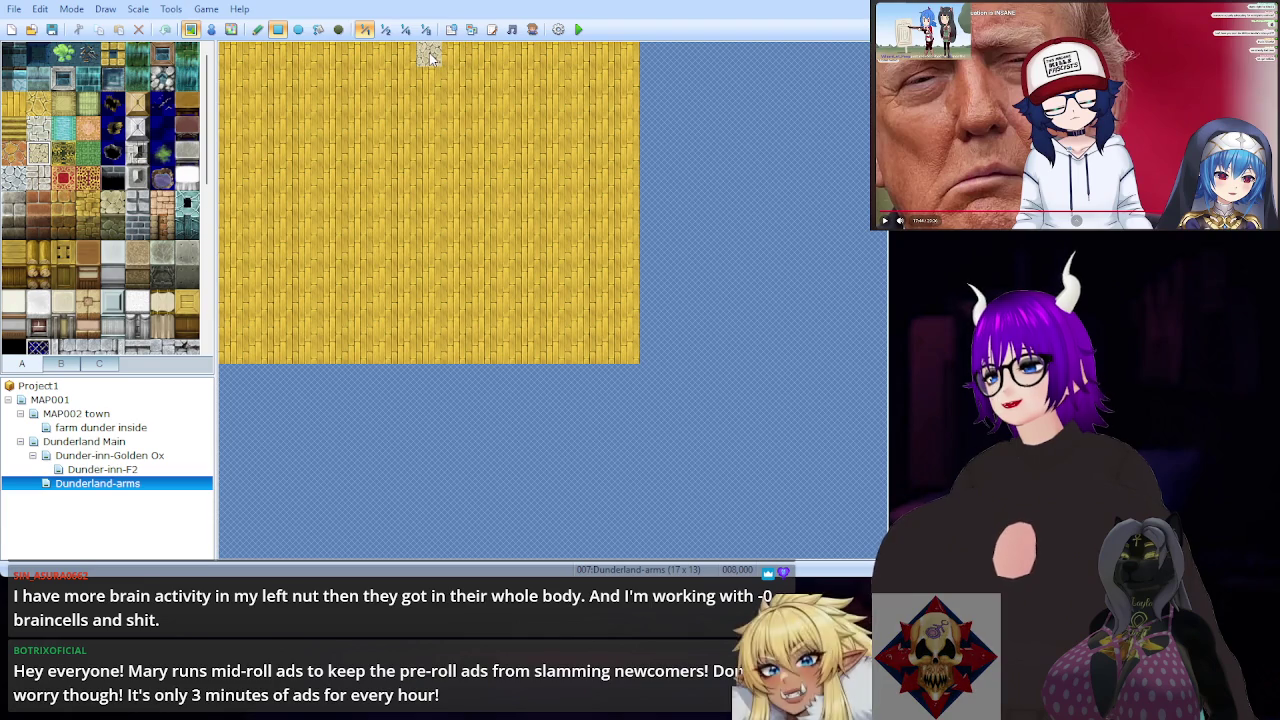
left_click(299, 30)
mouse_move(478, 56)
left_mouse_down()
mouse_move(594, 149)
mouse_move(530, 75)
mouse_move(557, 104)
left_mouse_up()
key("ctrl+z")
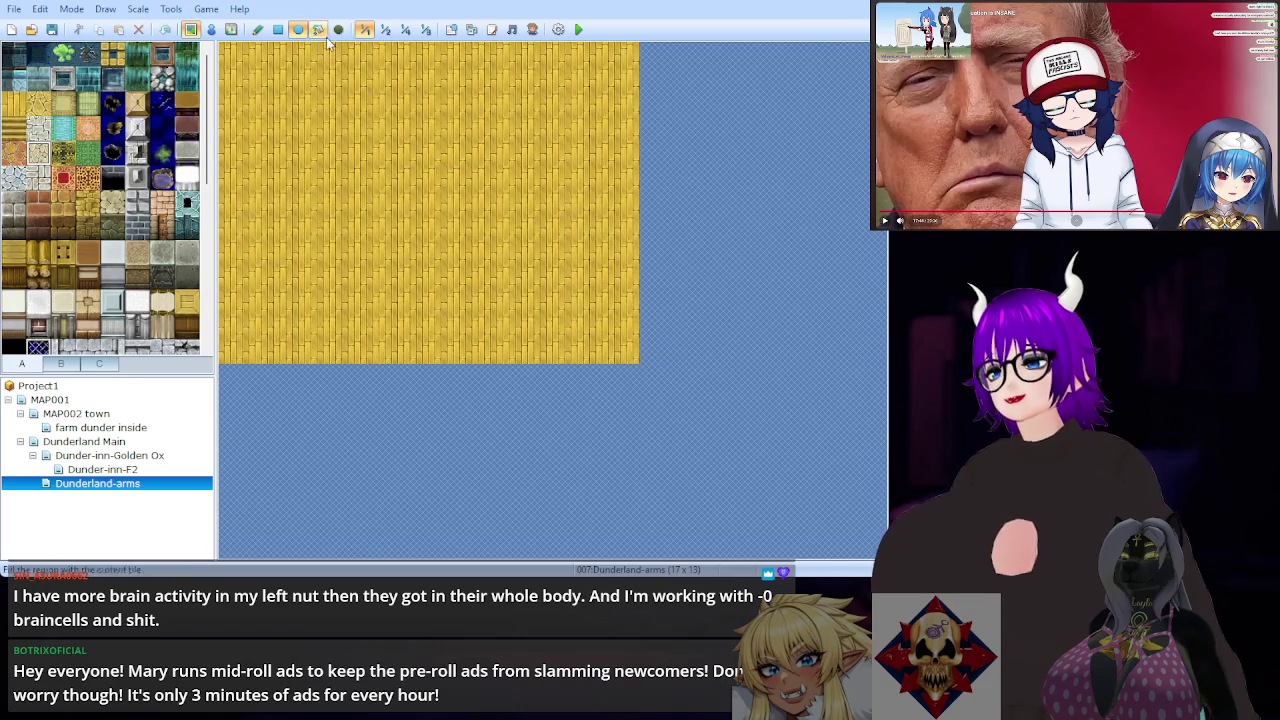
left_click(257, 29)
Step: Paint a roughly square sand patch at the middle of the map's top edge
left_click(504, 56)
mouse_move(529, 60)
left_mouse_down()
mouse_move(528, 82)
mouse_move(482, 80)
mouse_move(479, 63)
left_mouse_up()
left_click(506, 100)
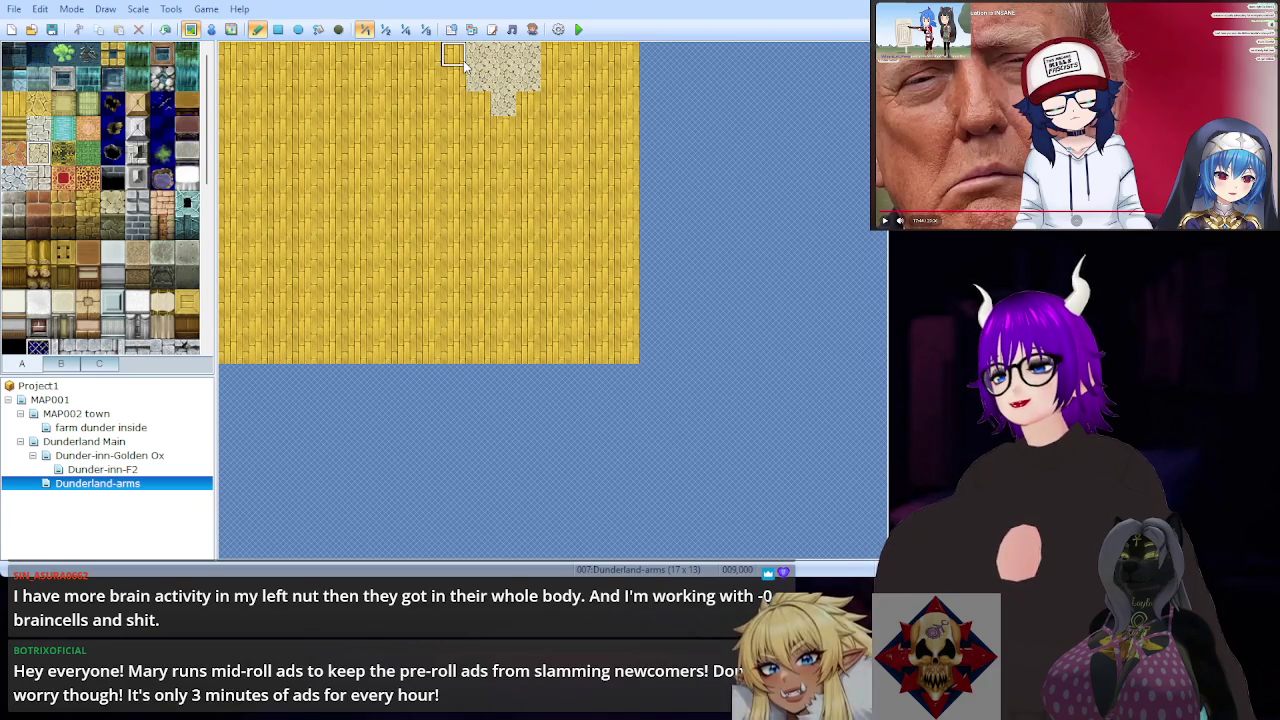
left_click(458, 58)
left_click(557, 84)
left_click(454, 80)
left_click(478, 104)
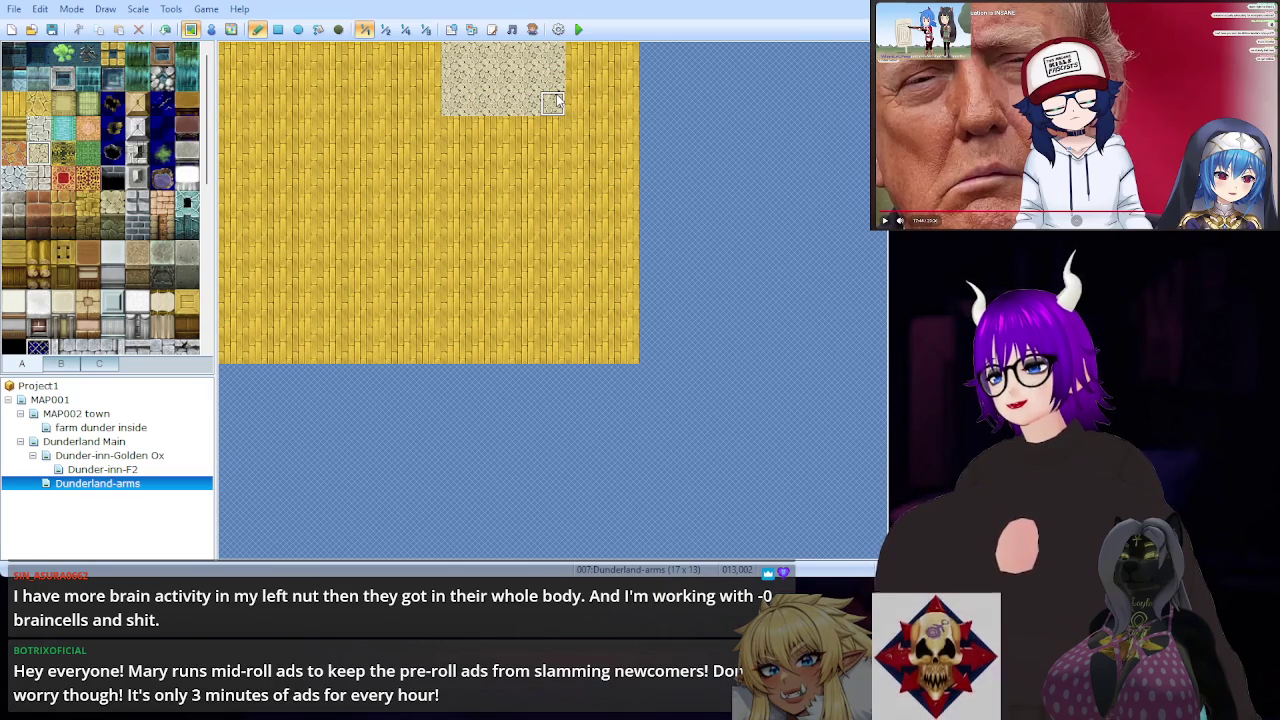
left_click_drag(552, 130, 452, 129)
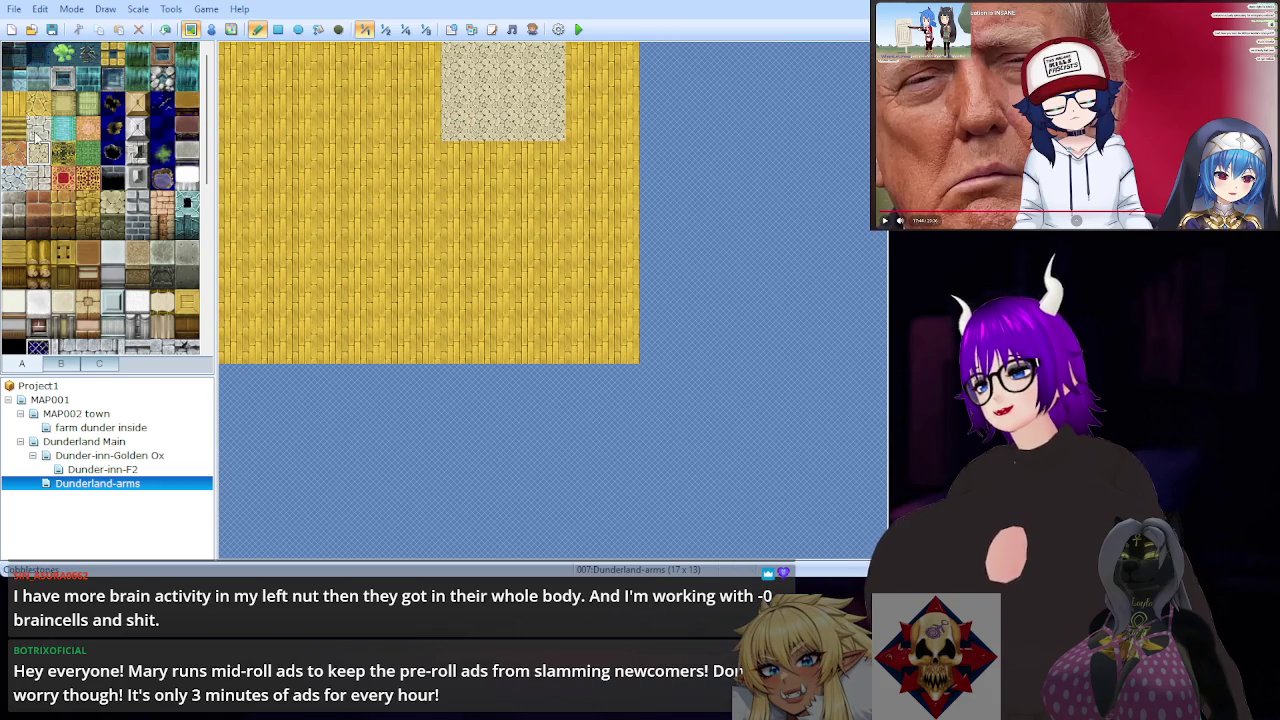
left_click_drag(457, 150, 530, 153)
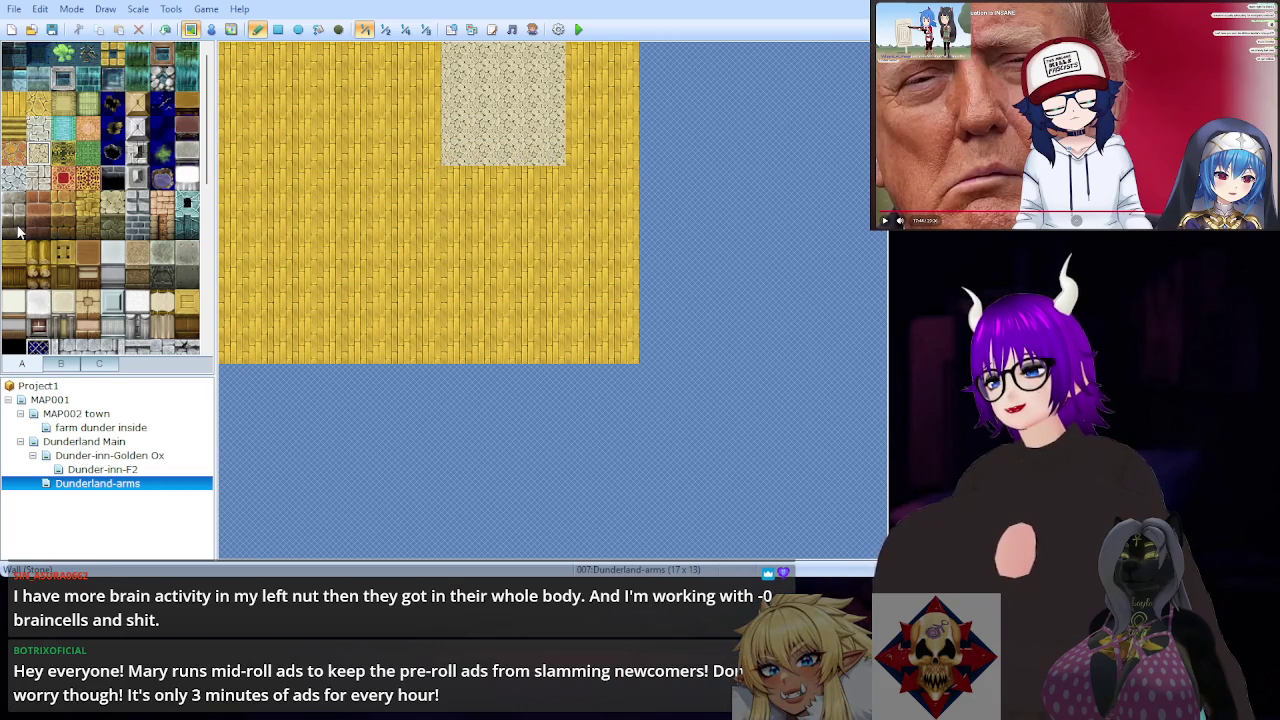
Step: Run a dark stone wall across the sand's top edge and start wooden trim left of it
left_click_drag(17, 232, 15, 204)
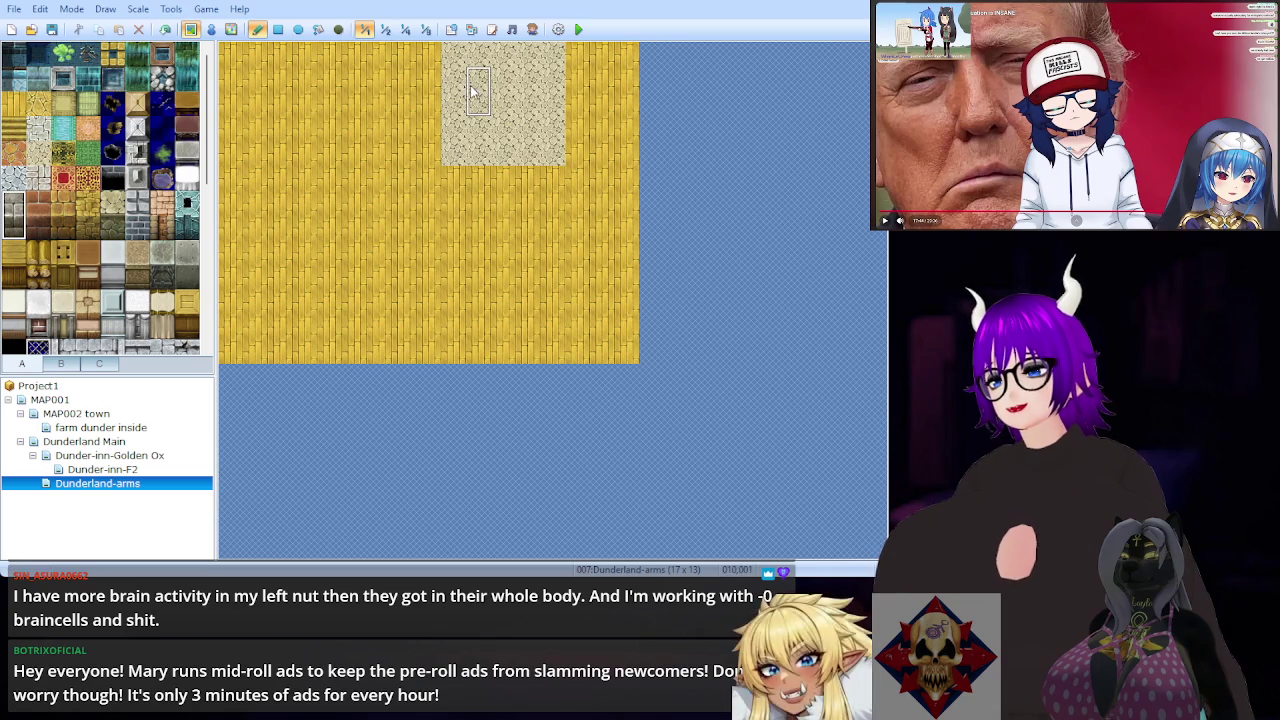
left_click_drag(455, 67, 553, 68)
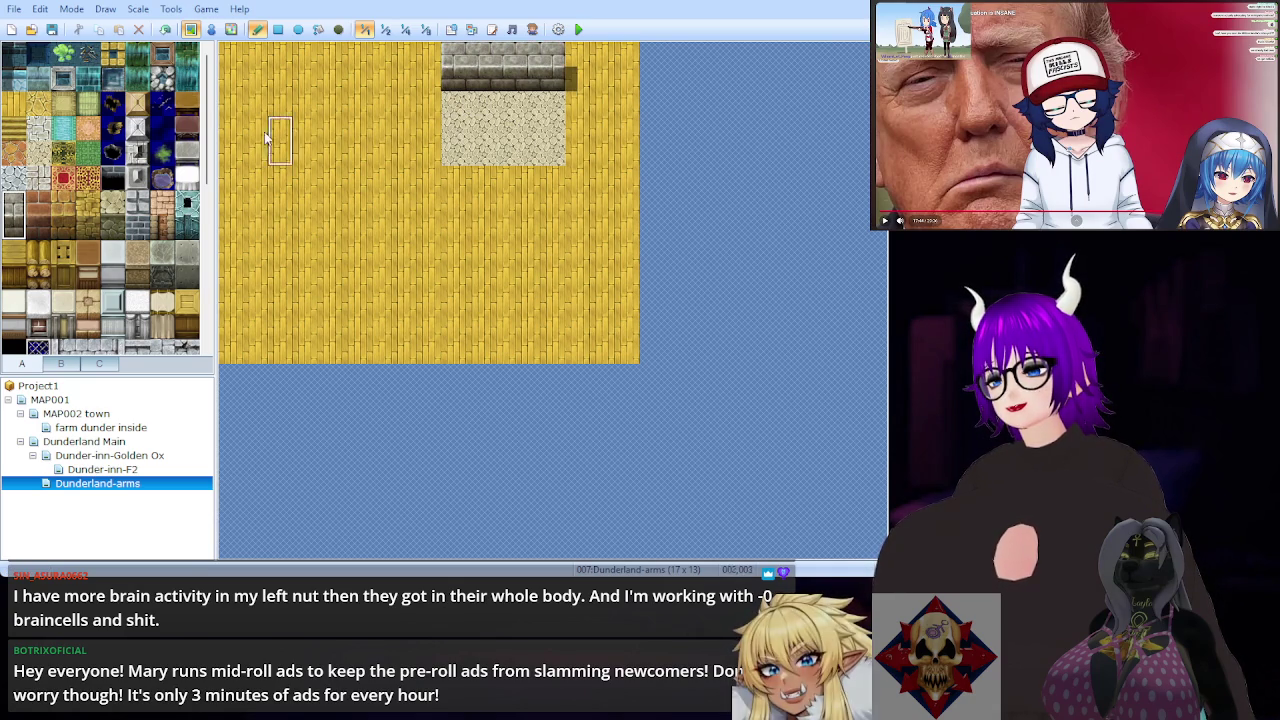
left_click(14, 226)
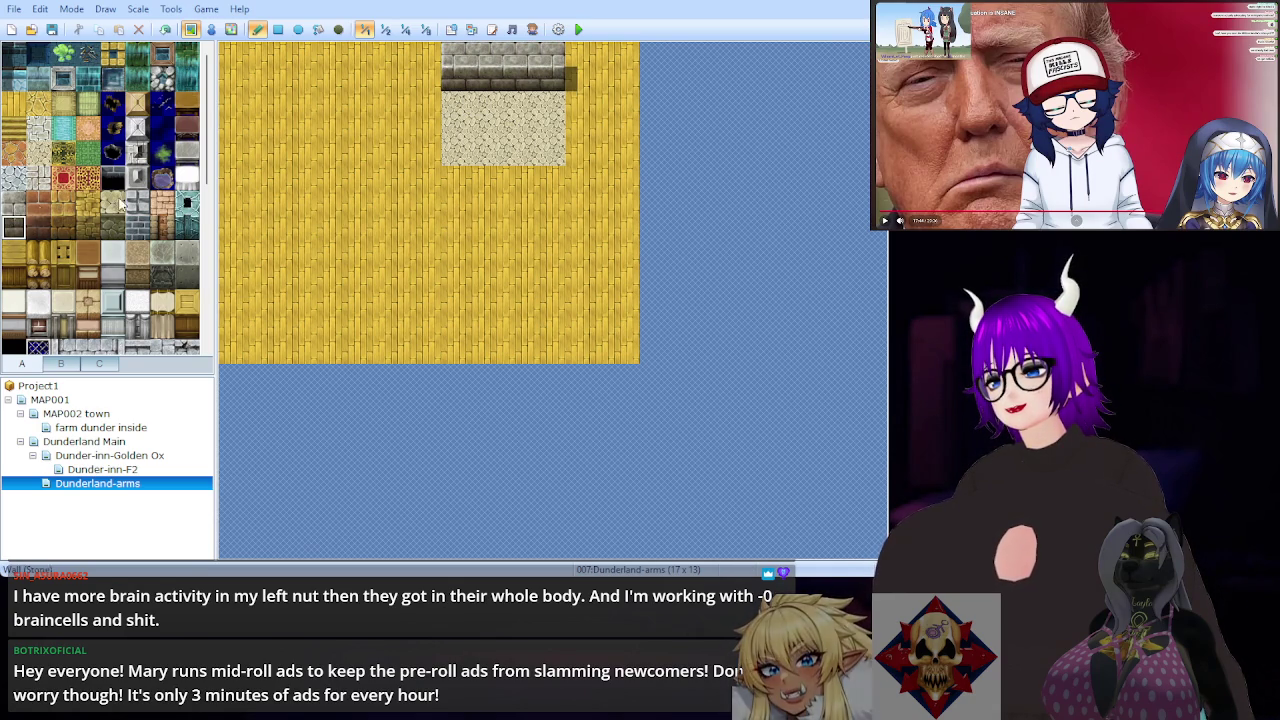
left_click(453, 104)
left_click_drag(453, 104, 556, 104)
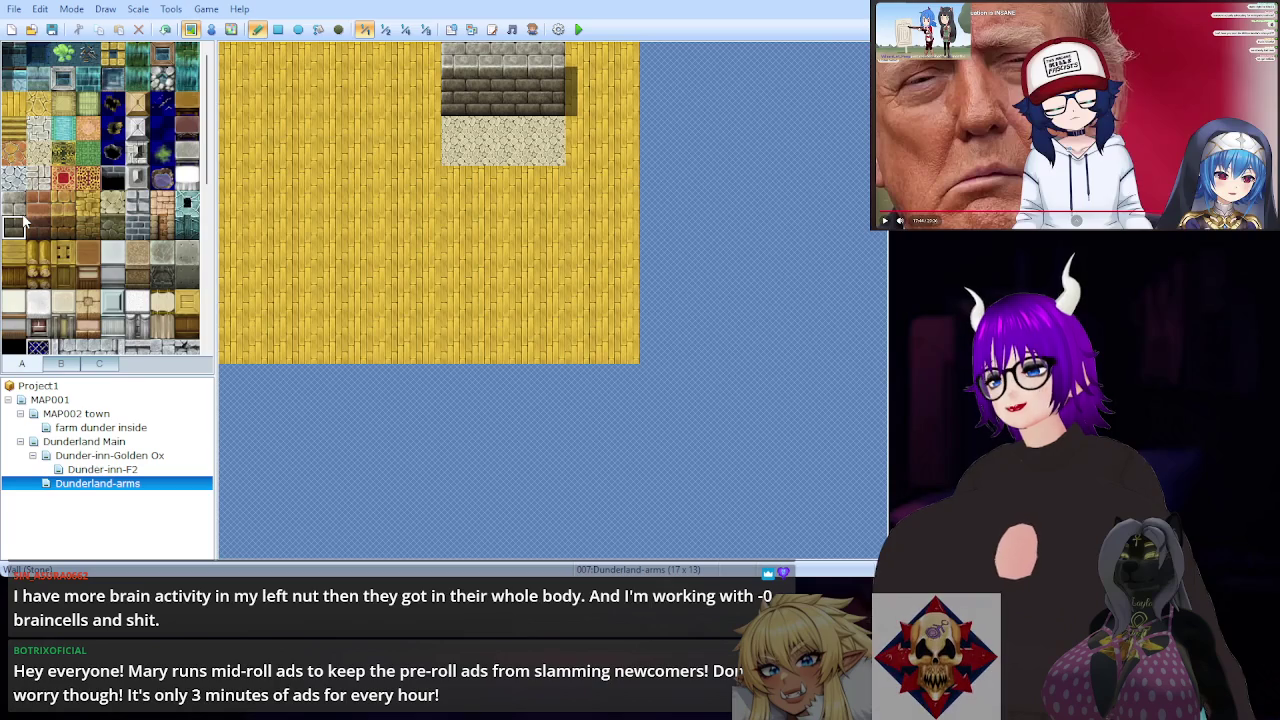
left_click(13, 254)
left_click_drag(435, 60, 237, 63)
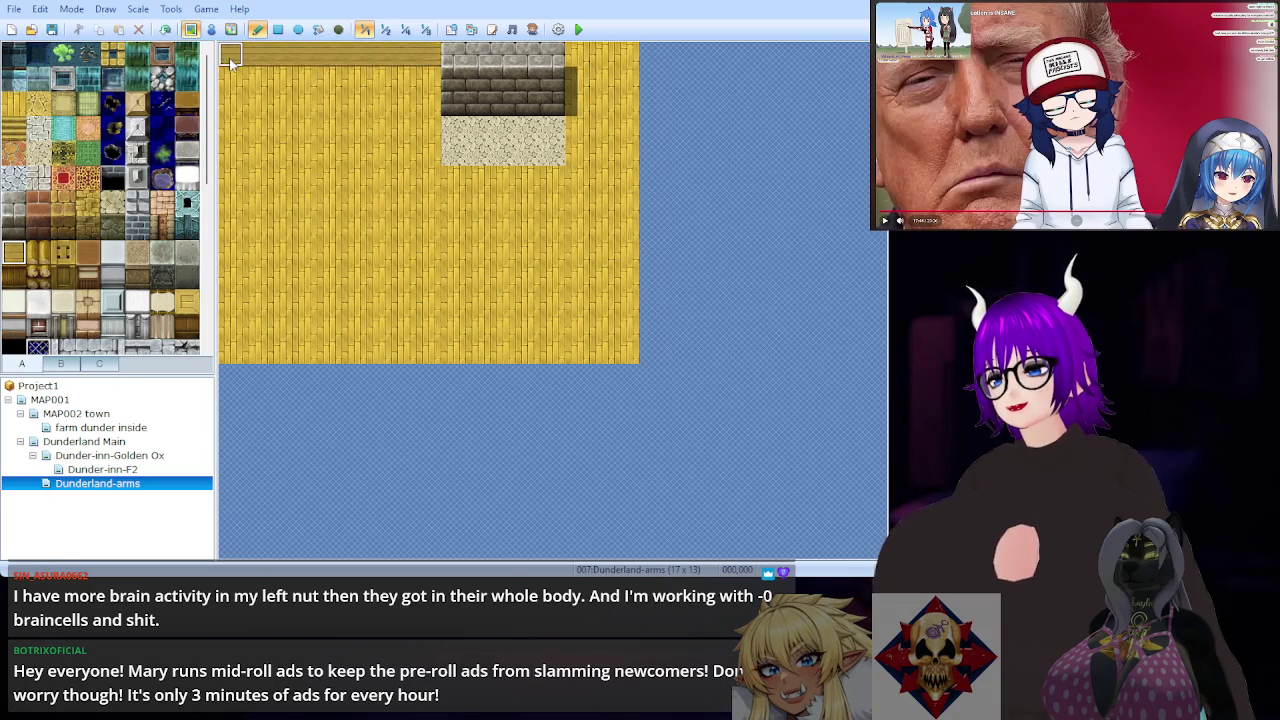
Step: Add wooden wall trim right of the stone section and lay dark planks, undoing the stray strip
left_click_drag(580, 60, 630, 60)
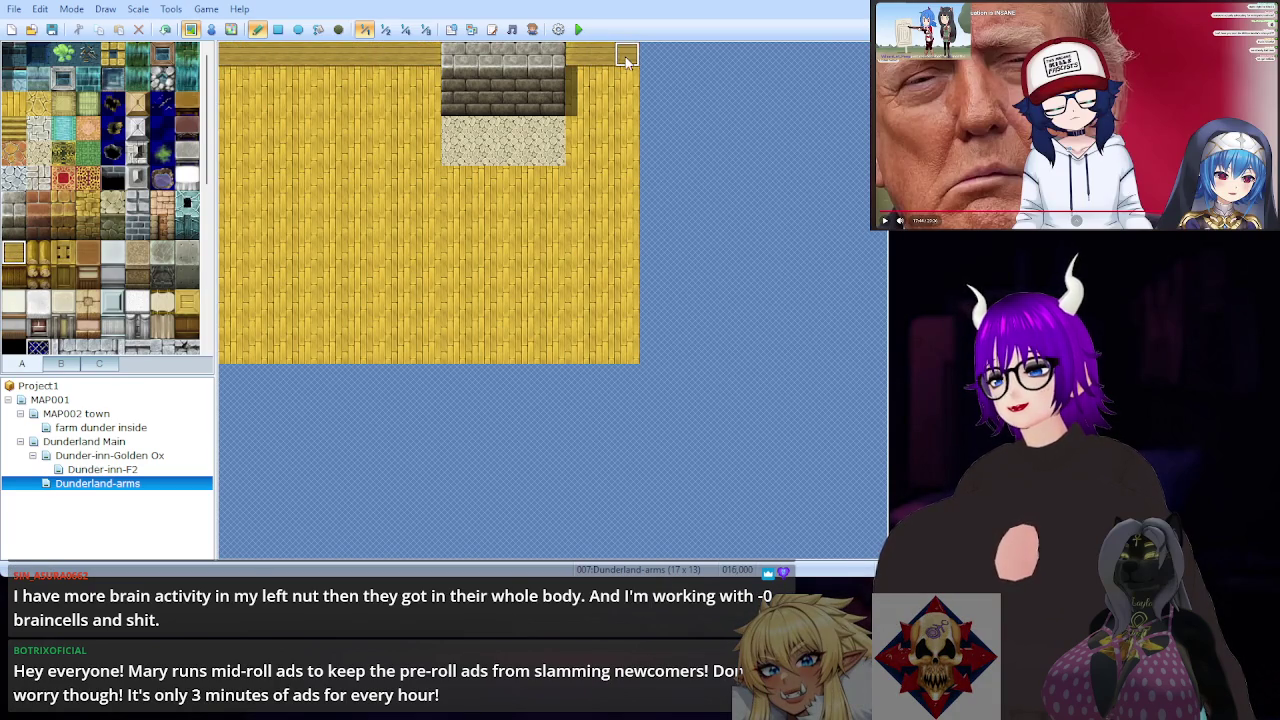
left_click(13, 277)
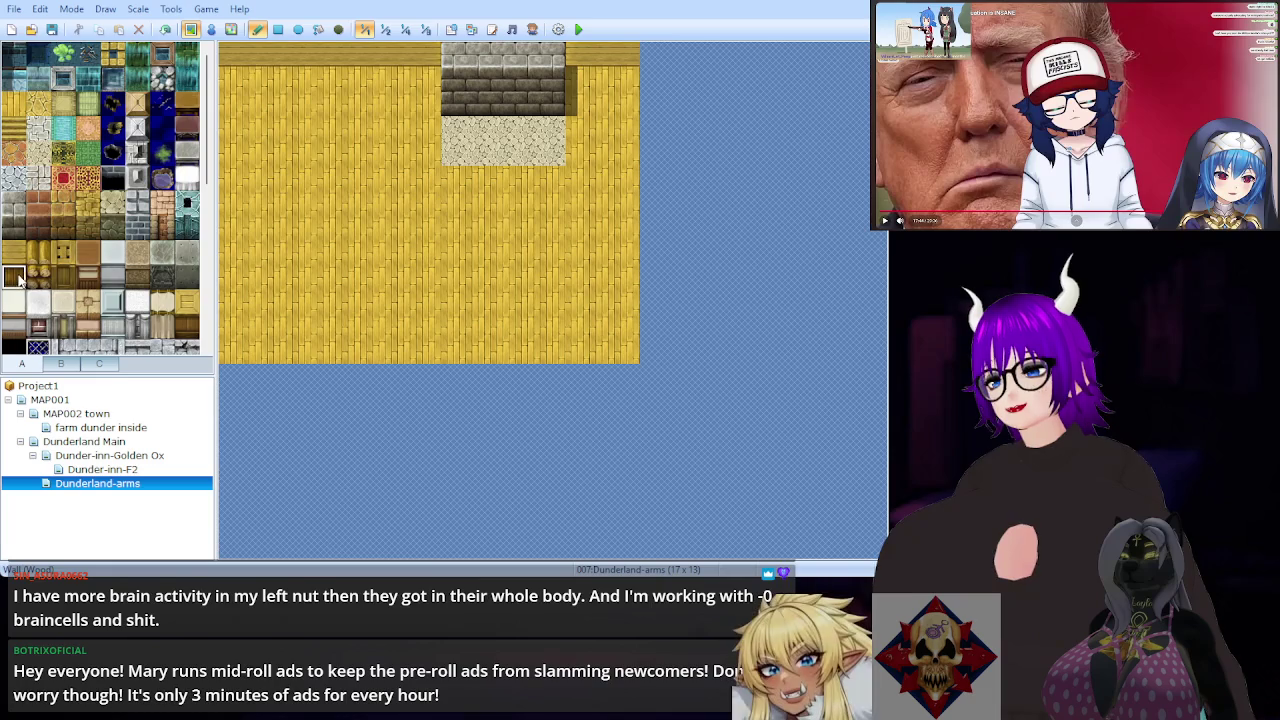
mouse_move(230, 82)
left_mouse_down()
mouse_move(252, 104)
mouse_move(228, 104)
mouse_move(434, 114)
mouse_move(586, 86)
mouse_move(632, 106)
left_mouse_up()
key("ctrl+z")
left_click(278, 29)
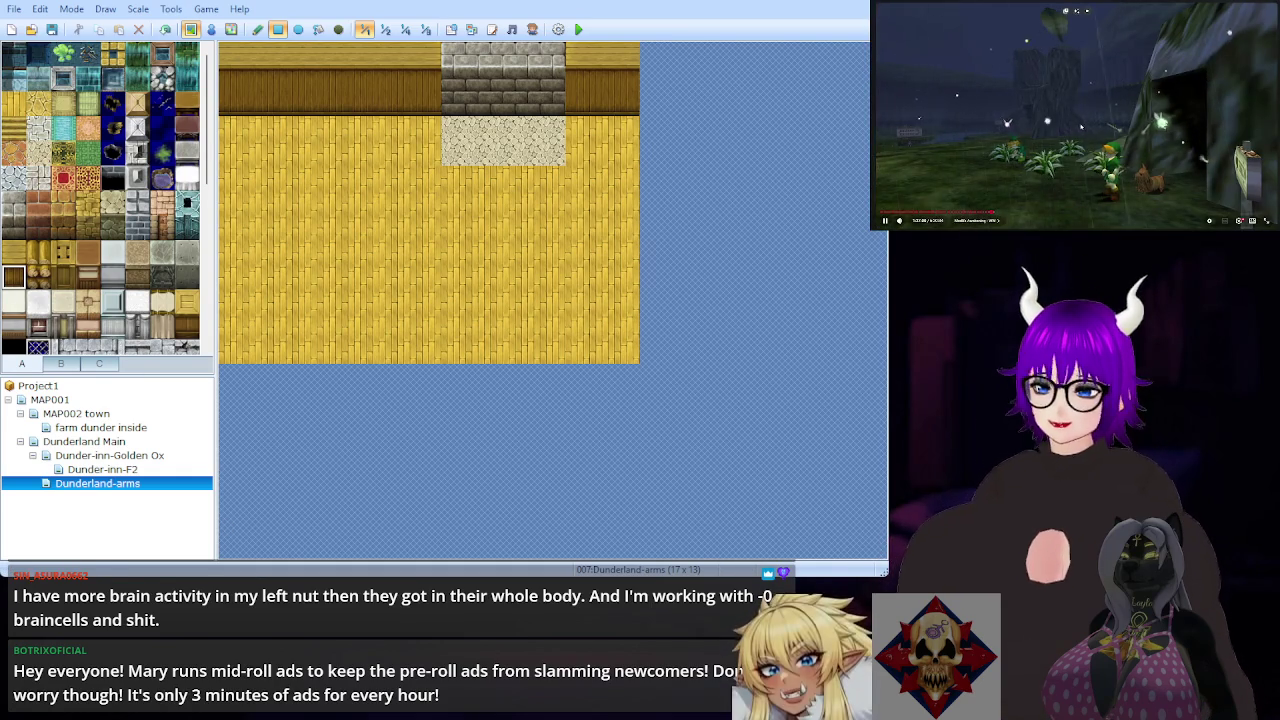
mouse_move(987, 228)
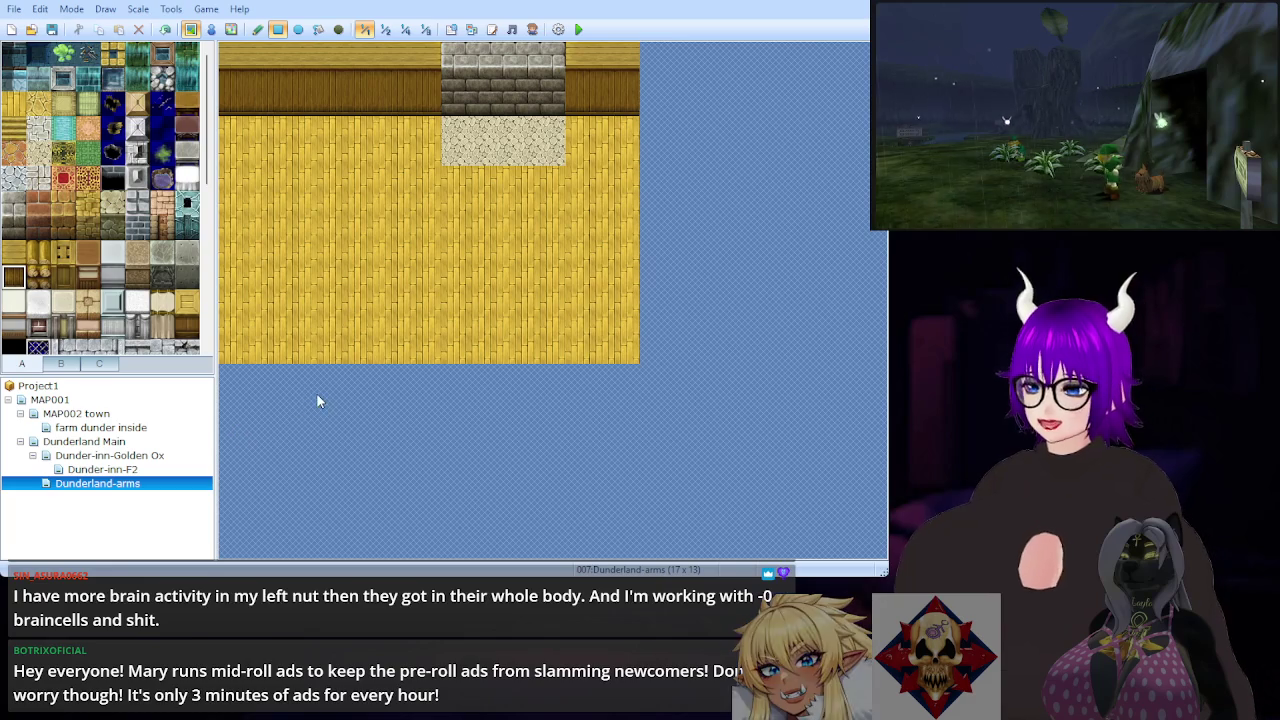
left_click(62, 364)
Step: Place the two-tile-tall forge on the stone back wall
left_click(106, 365)
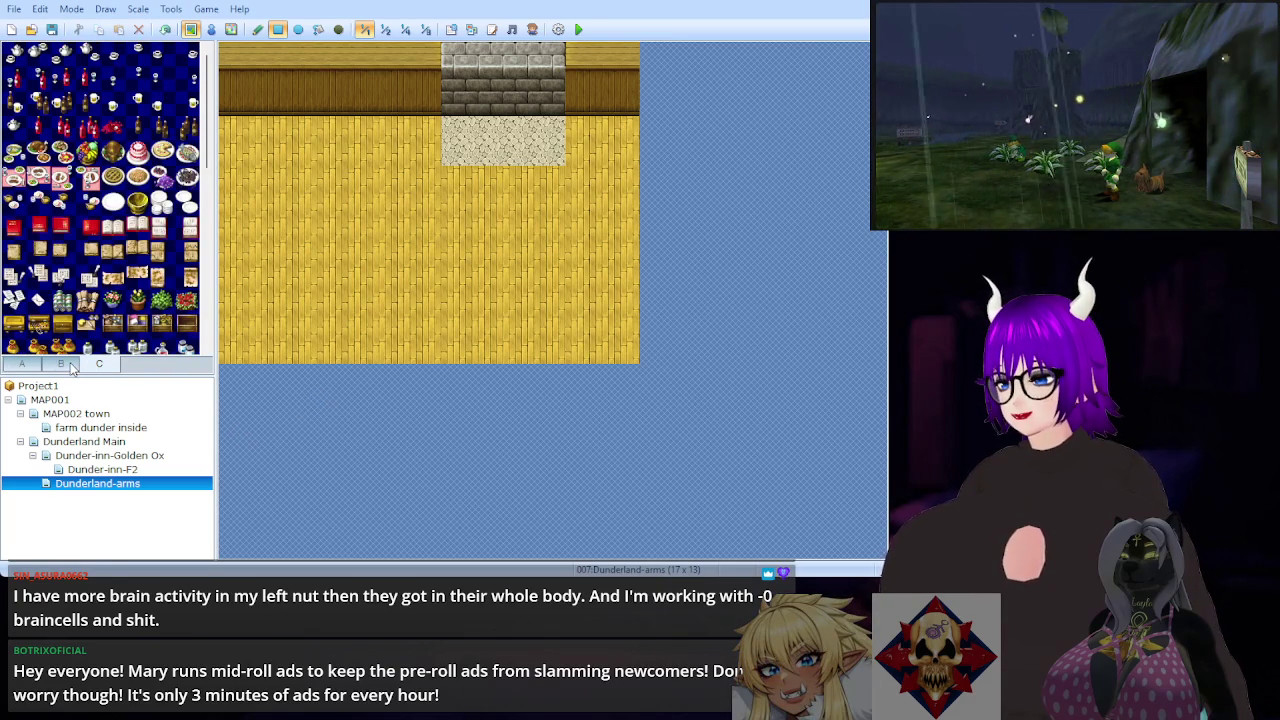
left_click(62, 364)
scroll(146, 216, "down", 5)
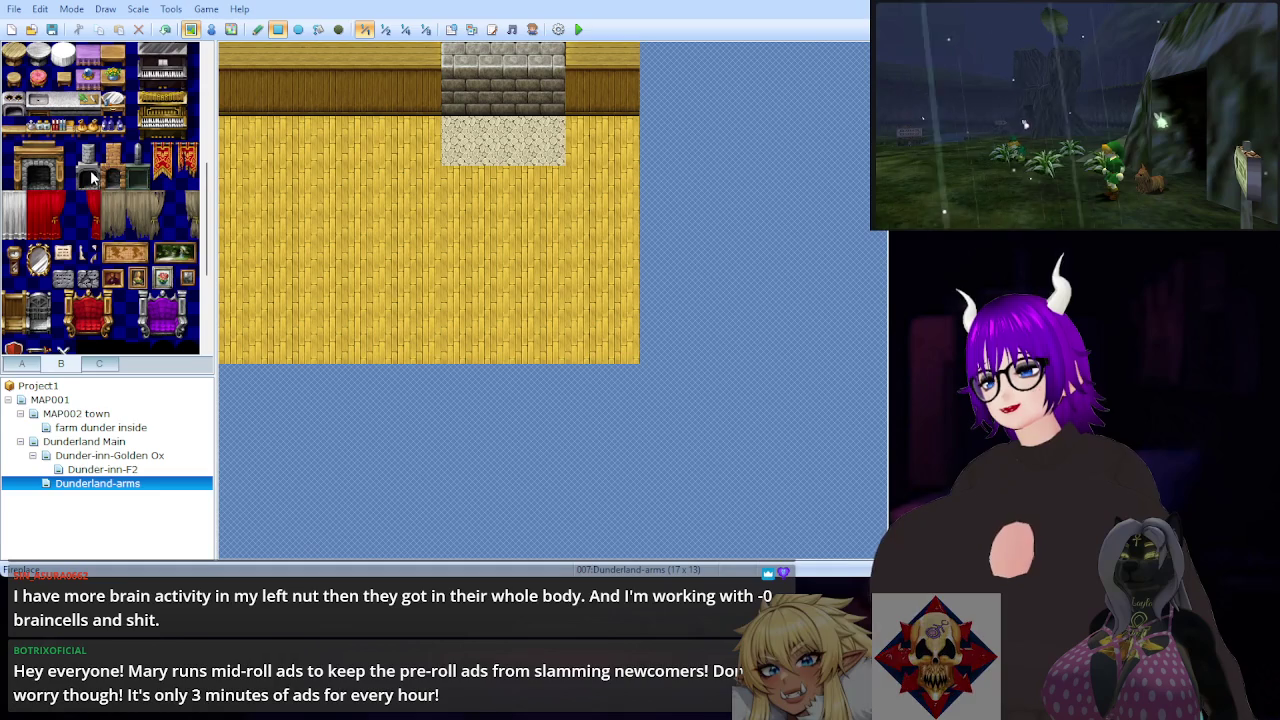
left_click_drag(137, 180, 138, 162)
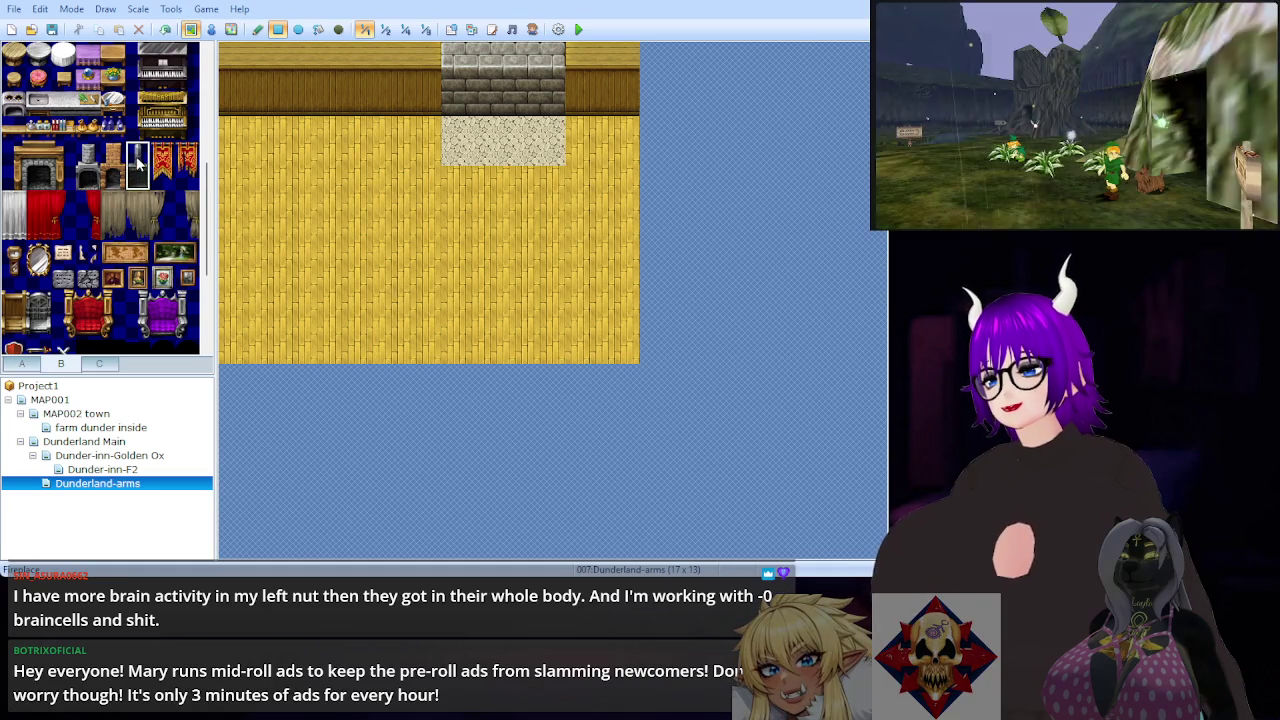
left_click(505, 82)
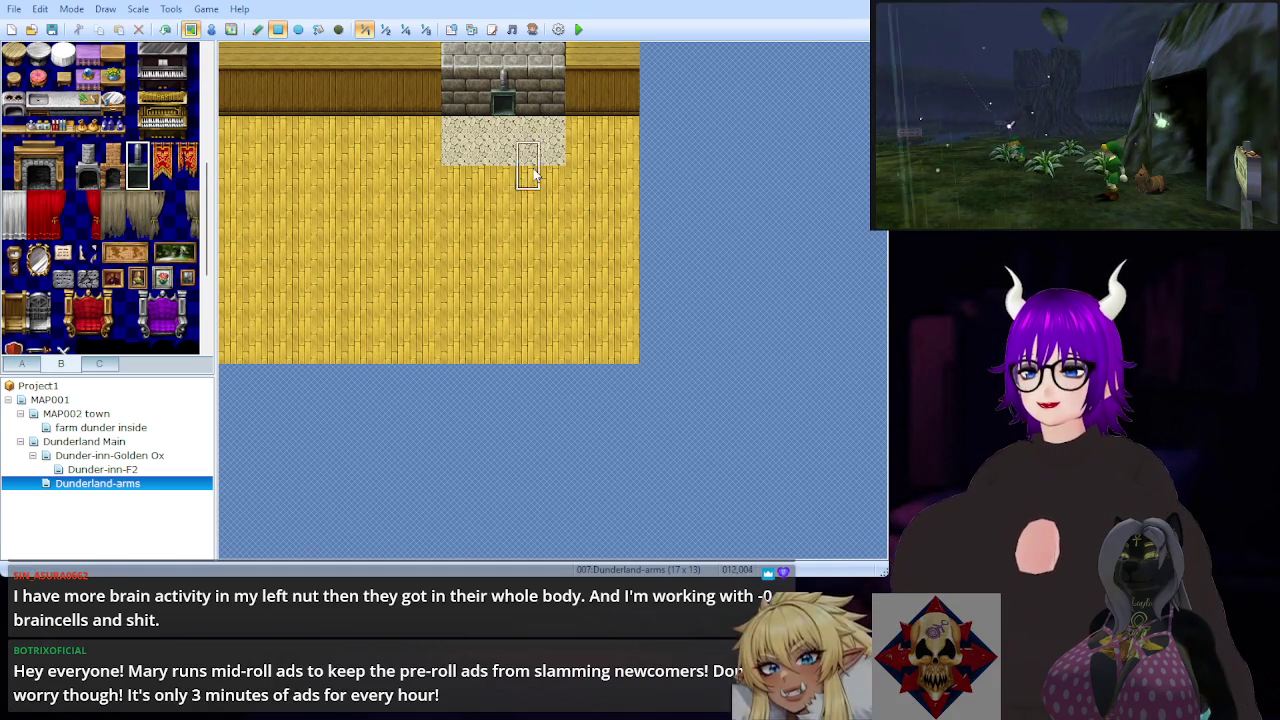
Step: Set a grey metal block at the sand area's top-left corner
scroll(104, 185, "down", 5)
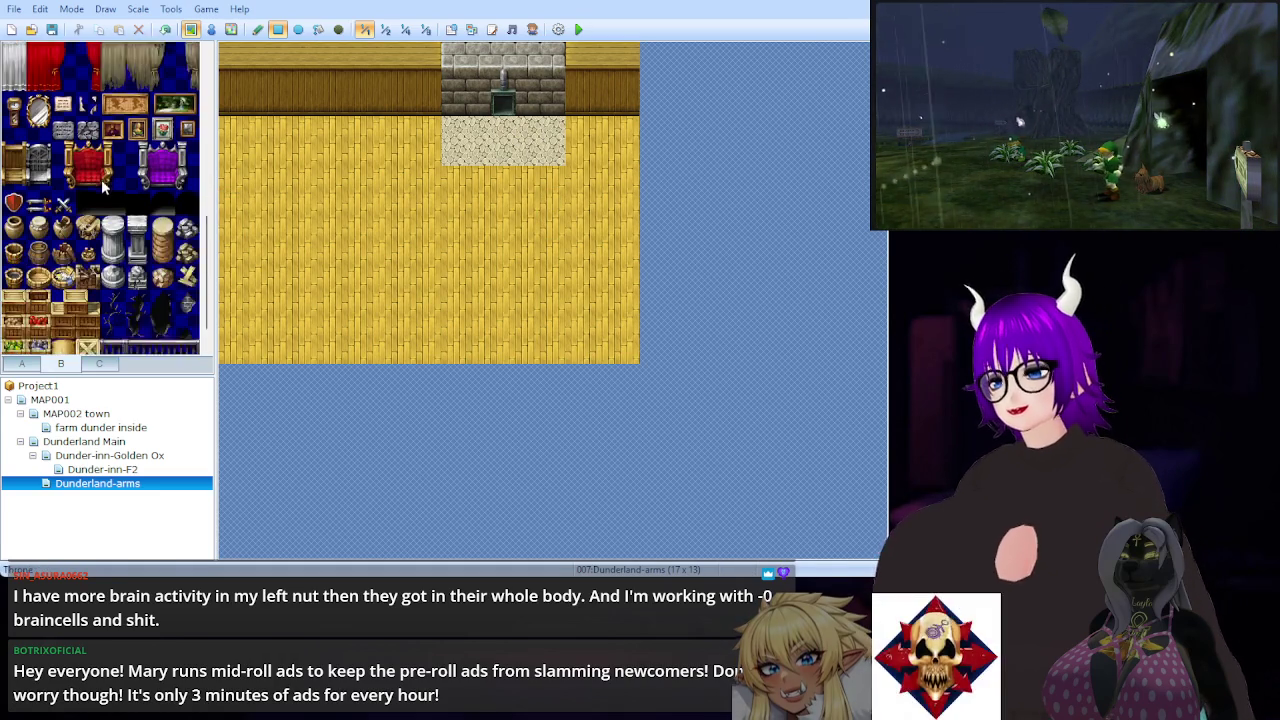
scroll(104, 228, "down", 3)
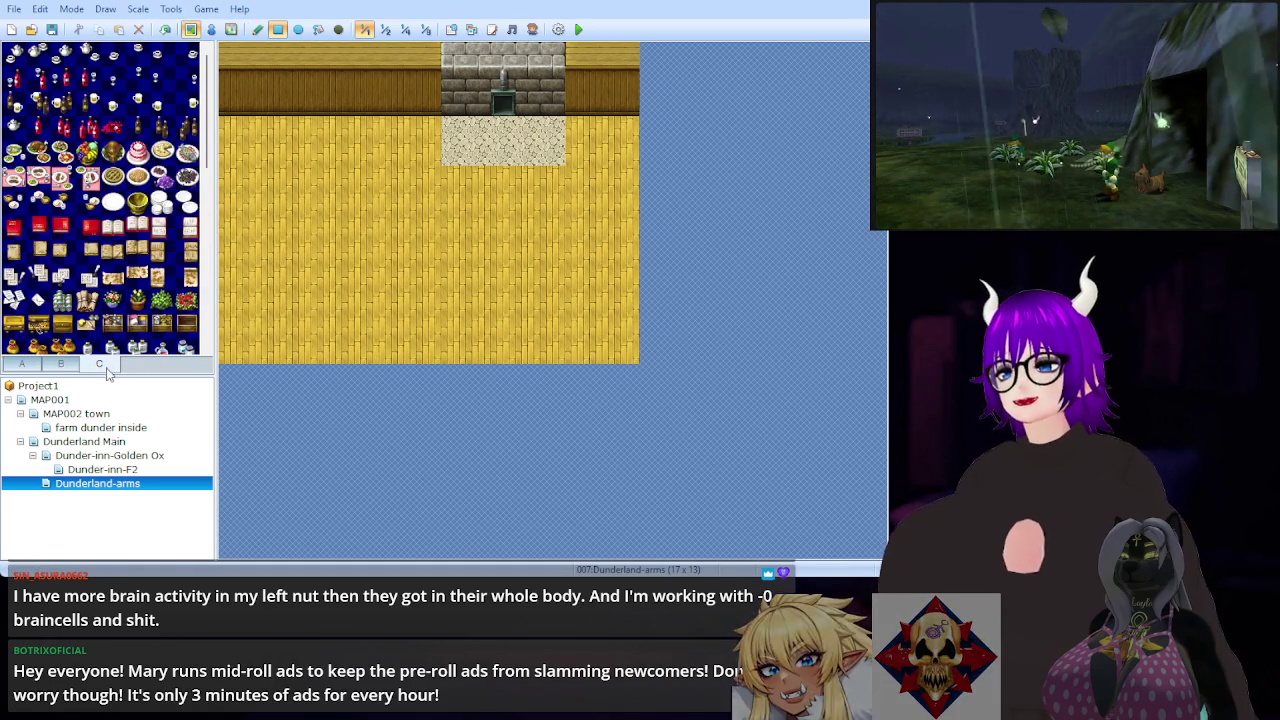
scroll(150, 220, "down", 3)
scroll(153, 218, "down", 5)
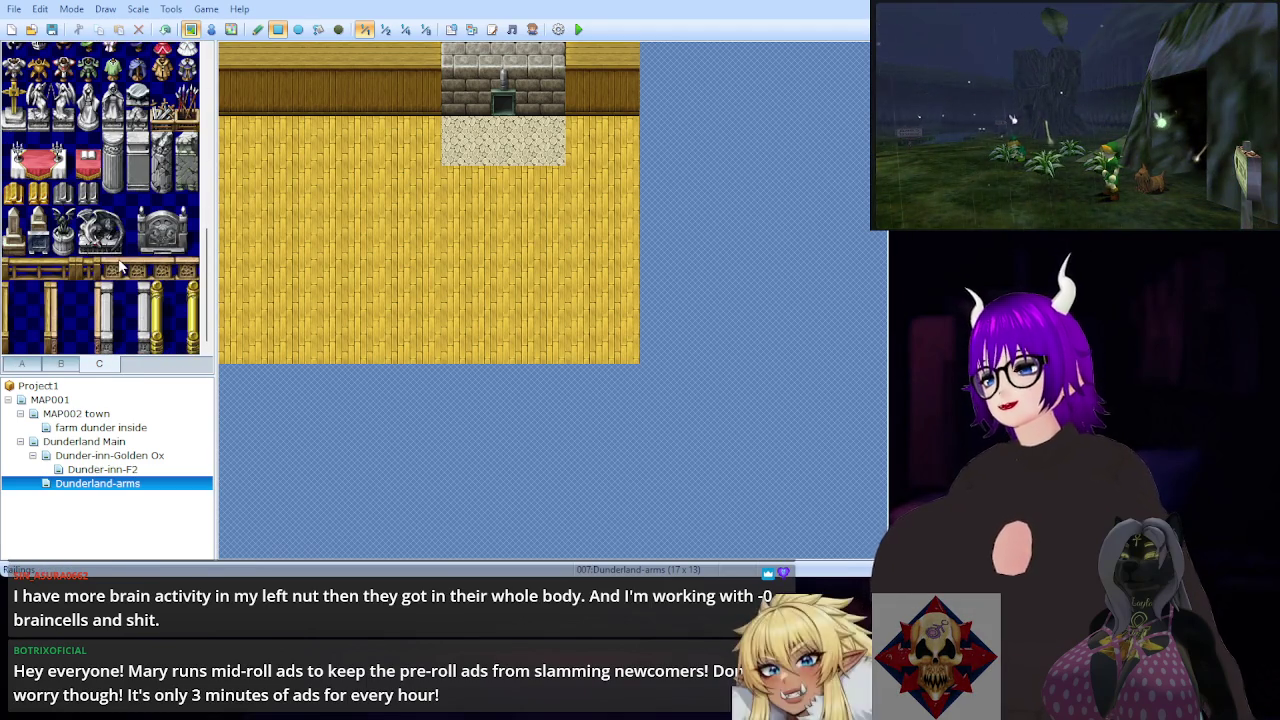
scroll(100, 262, "up", 1)
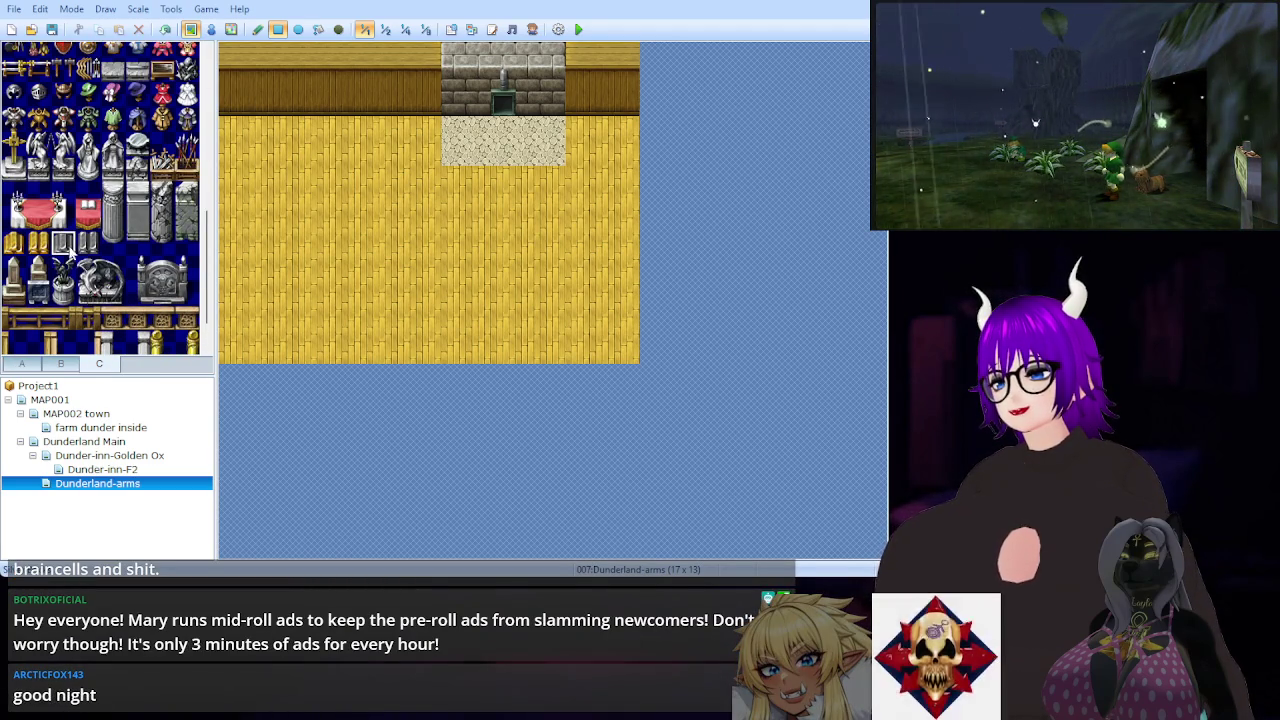
left_click(454, 128)
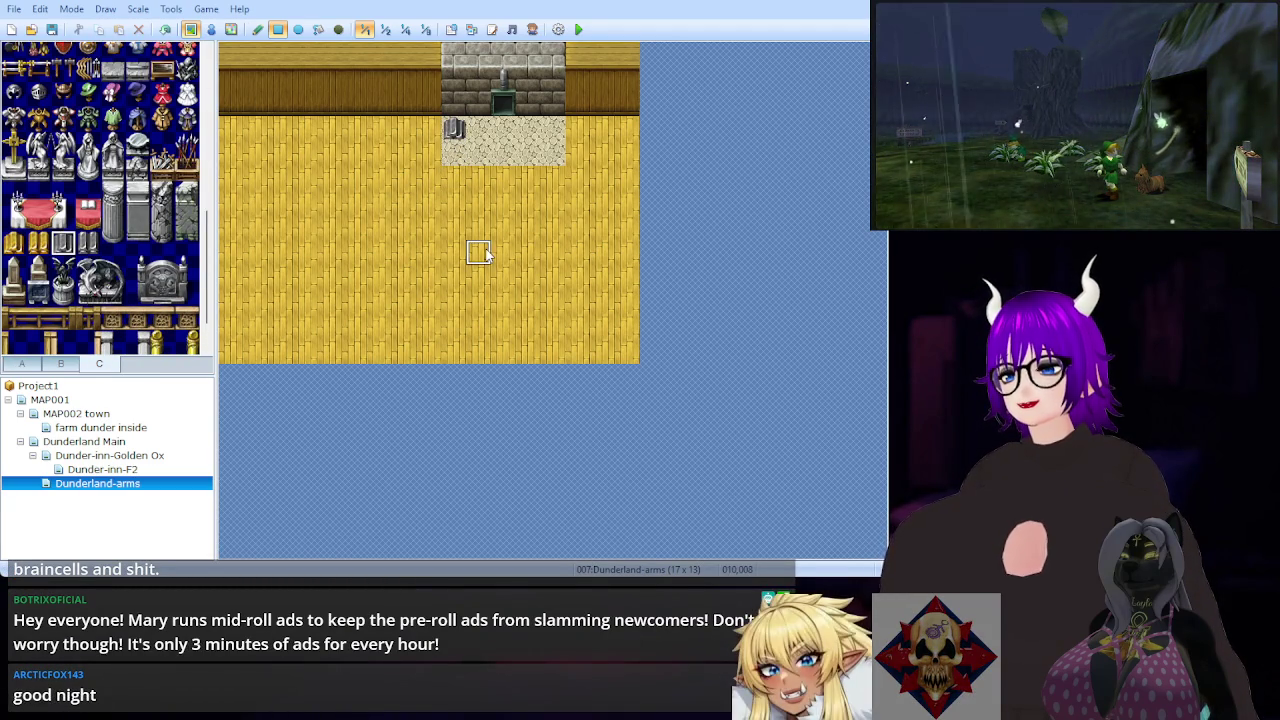
scroll(123, 283, "up", 1)
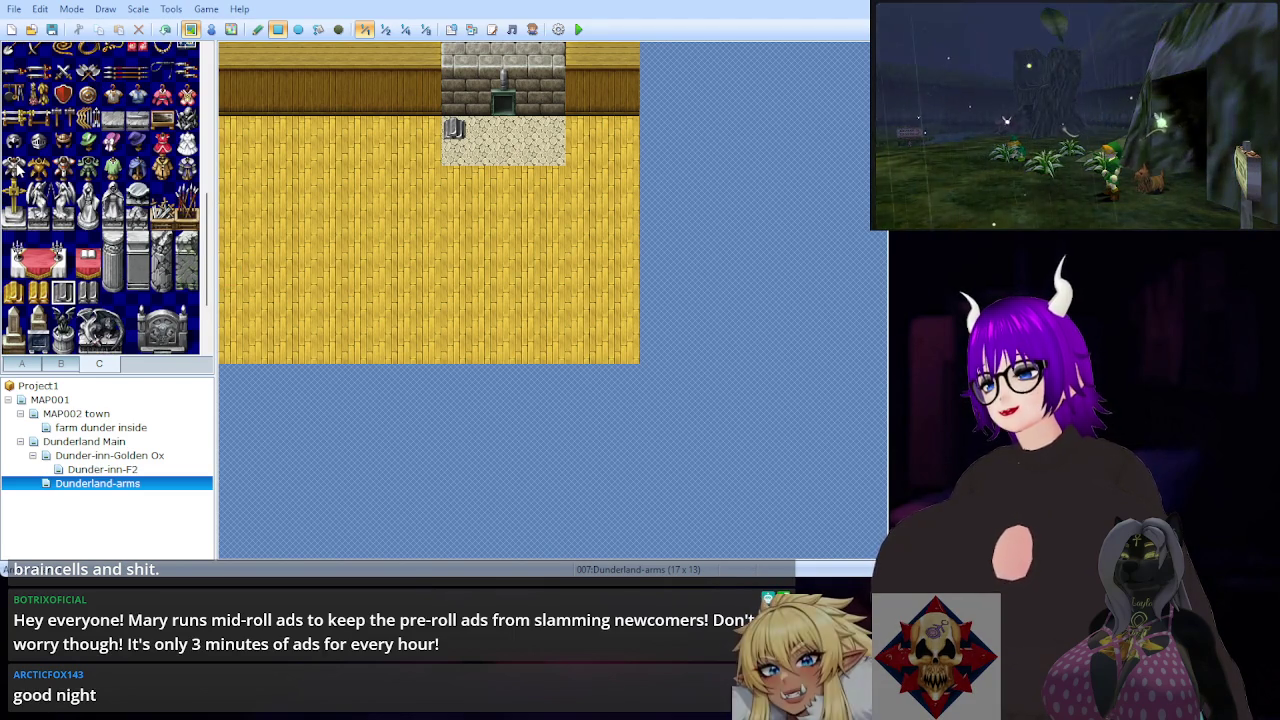
scroll(140, 236, "up", 2)
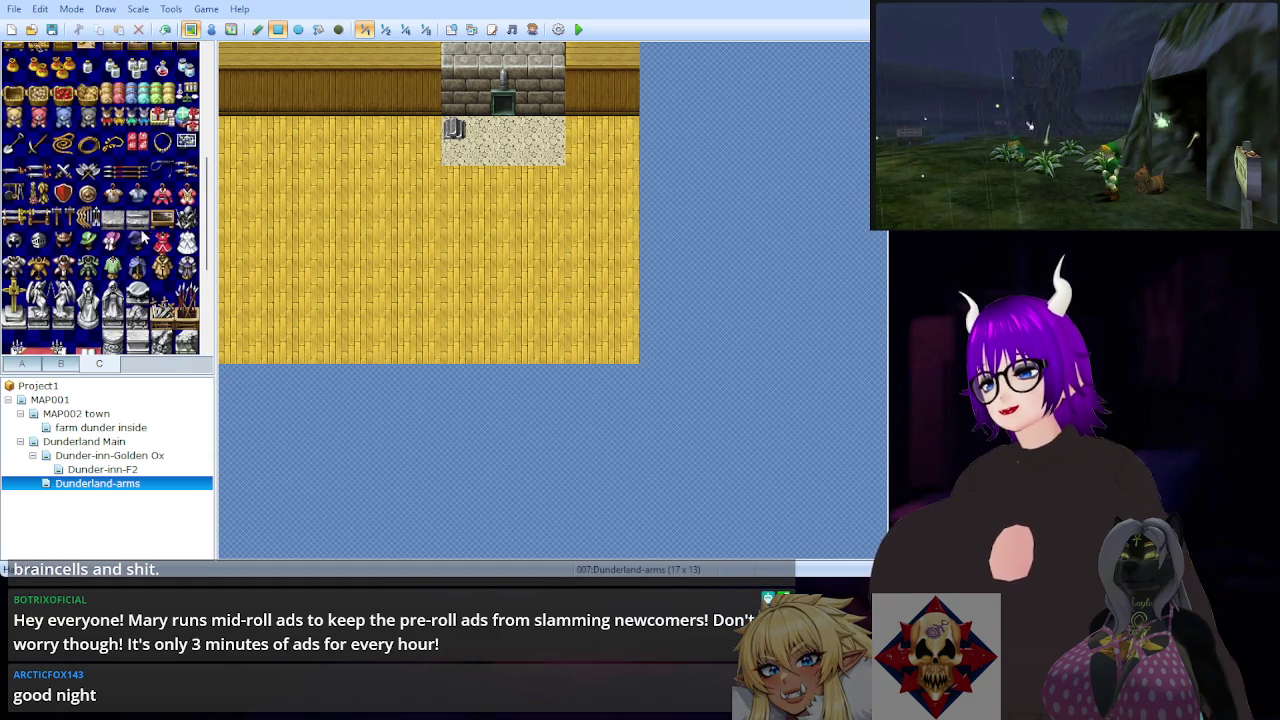
left_click(16, 172)
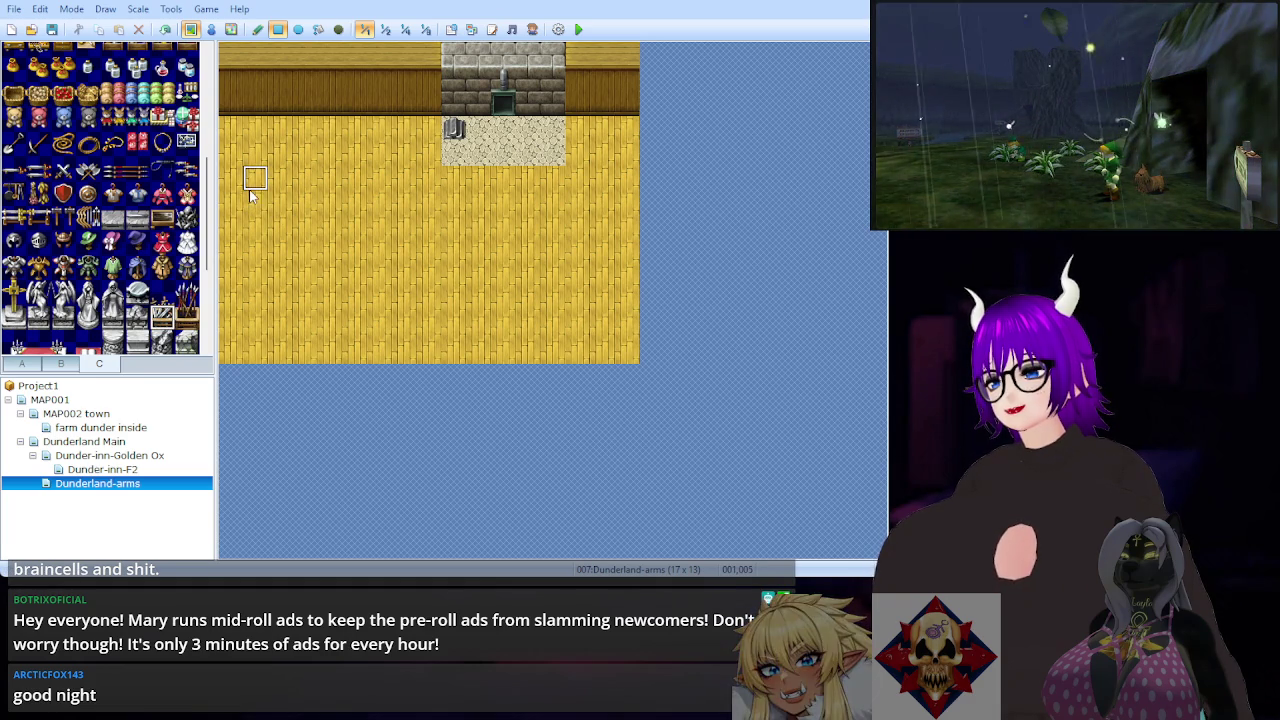
Step: Stand two weapon racks at the left wall with two weapon bundles beside them
left_click_drag(249, 186, 252, 207)
key("ctrl+z")
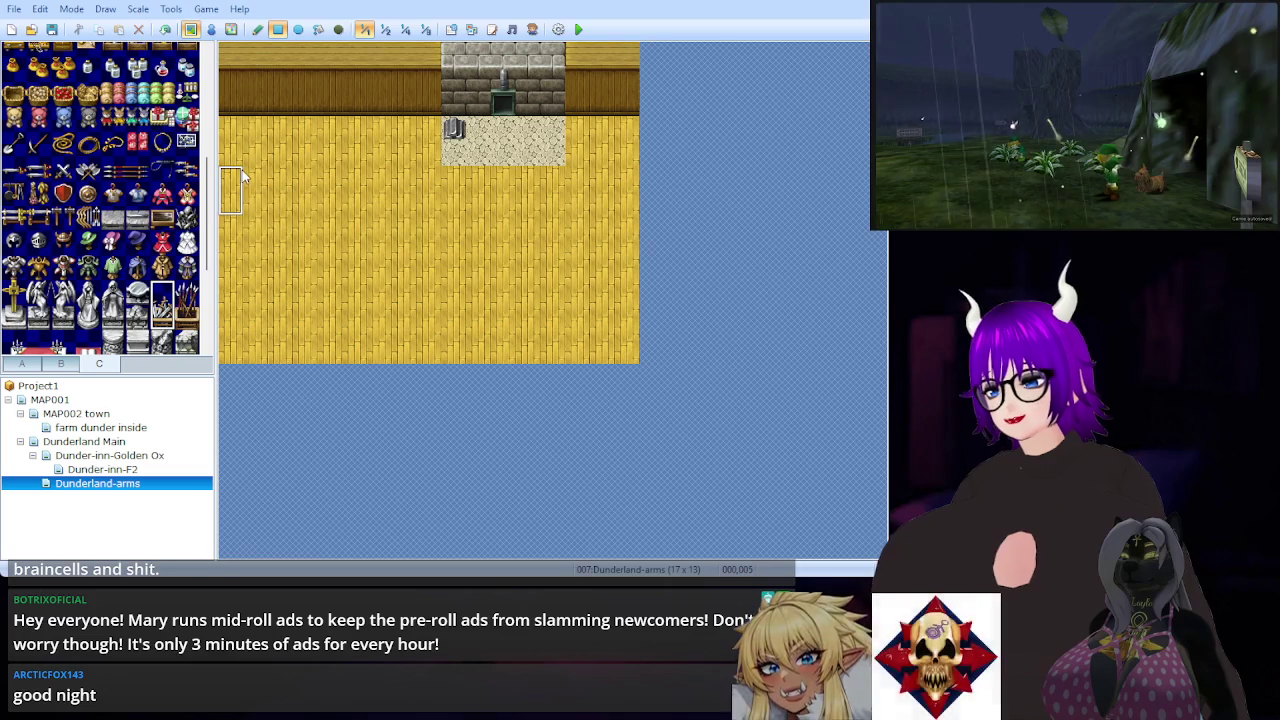
left_click(240, 203)
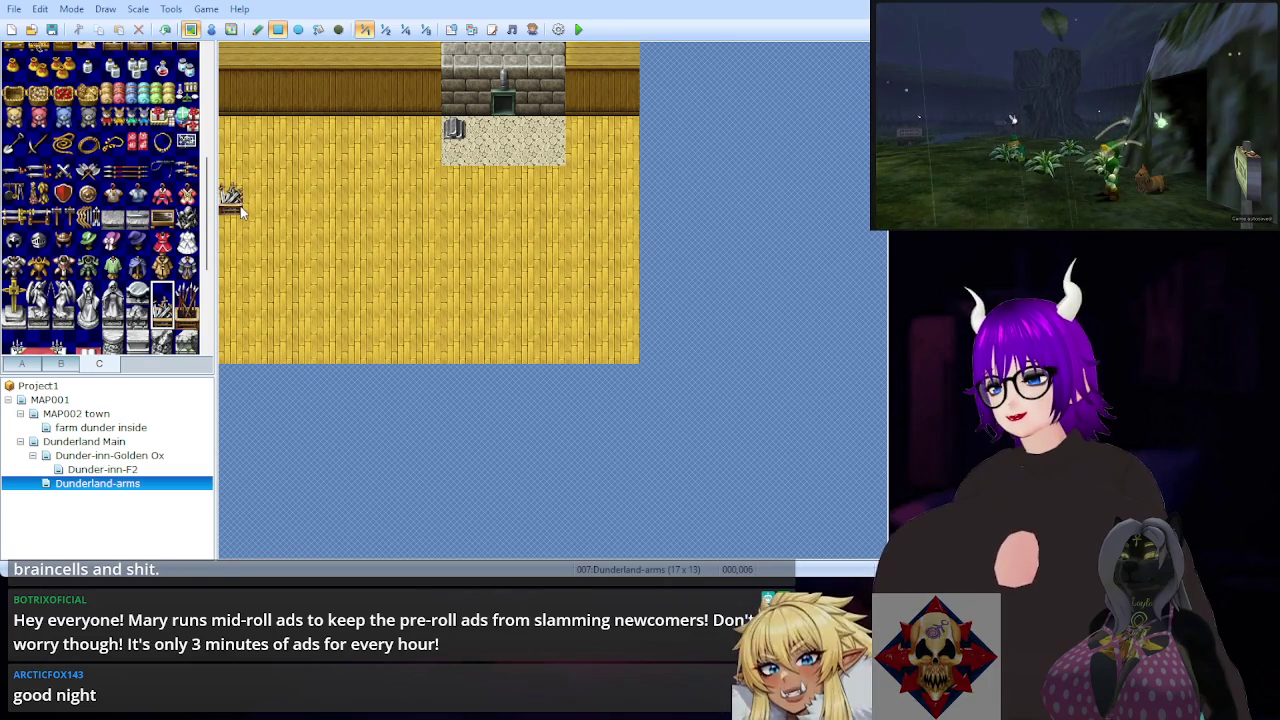
left_click(240, 250)
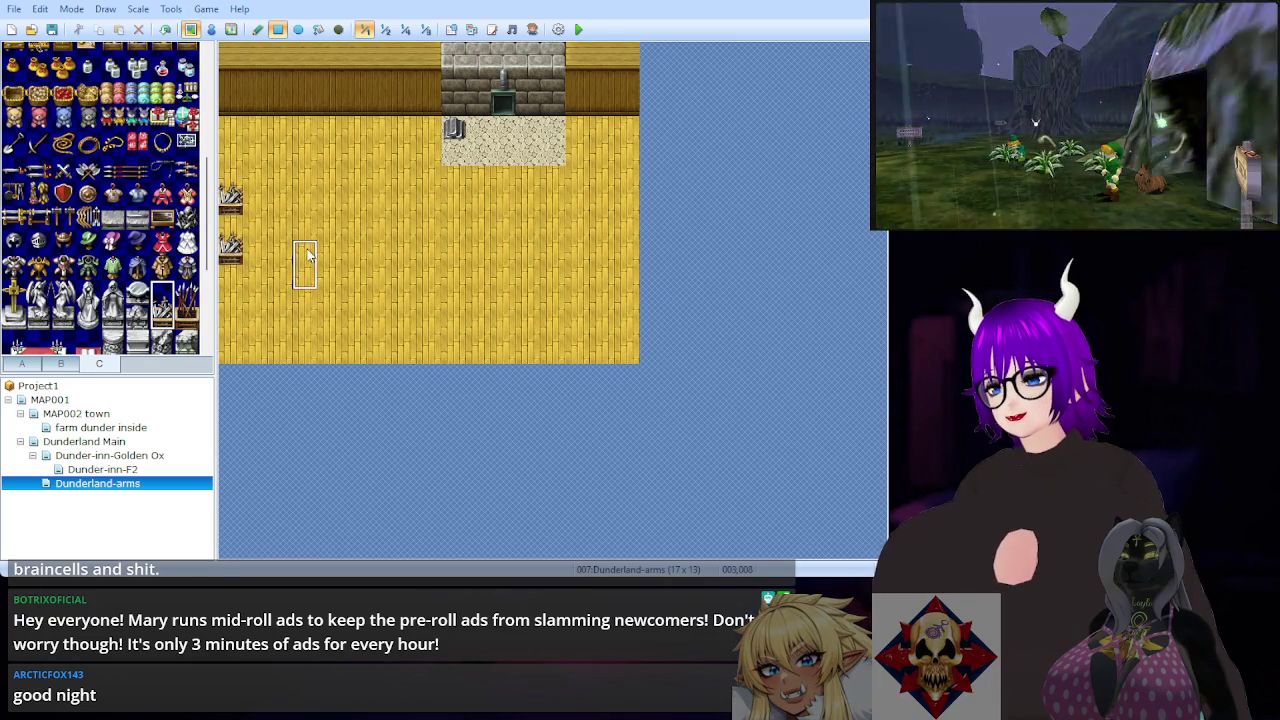
left_click(187, 292)
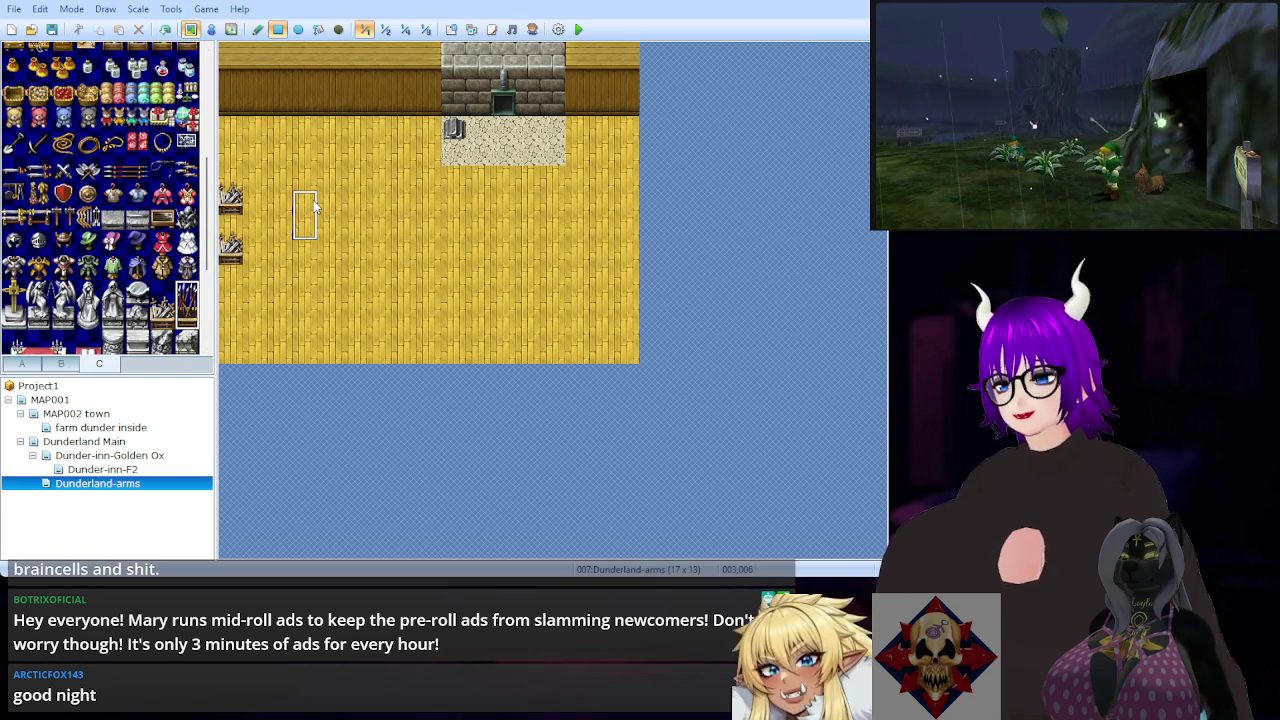
left_click(313, 205)
left_click(313, 252)
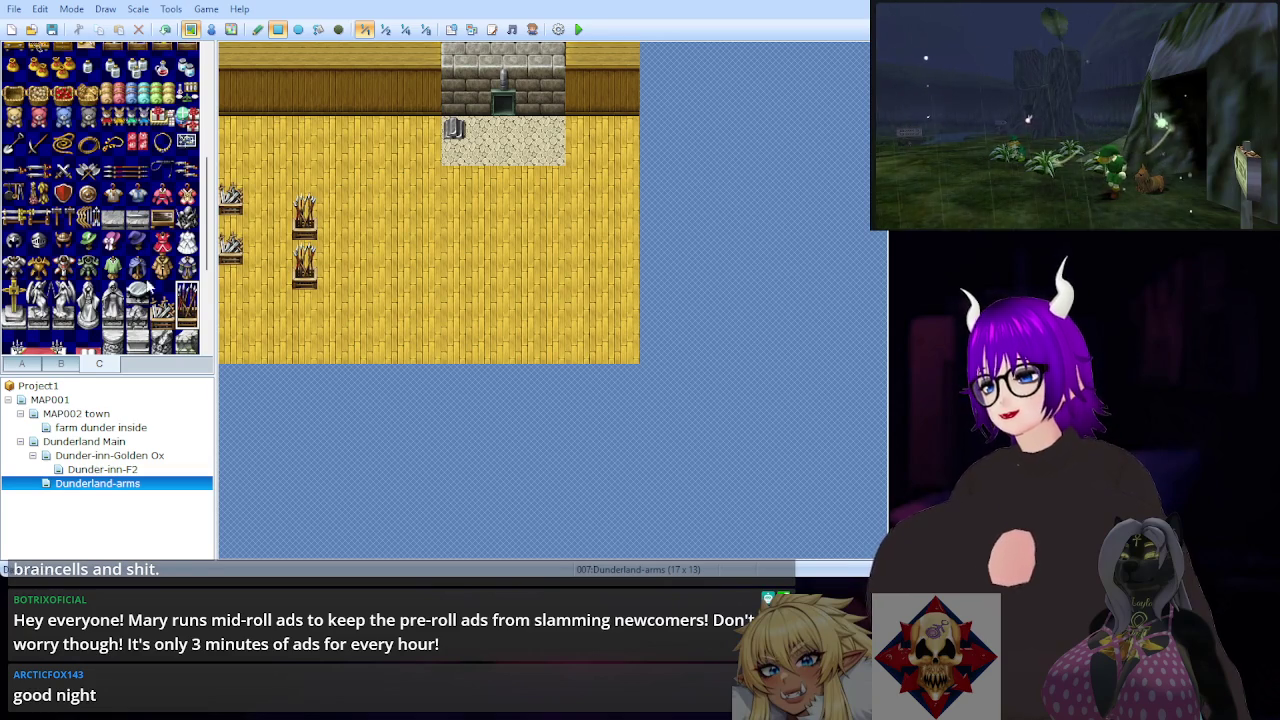
Step: Put a grey chest on the sand's bottom edge; undo a trial ore rock on the floor
left_click(141, 223)
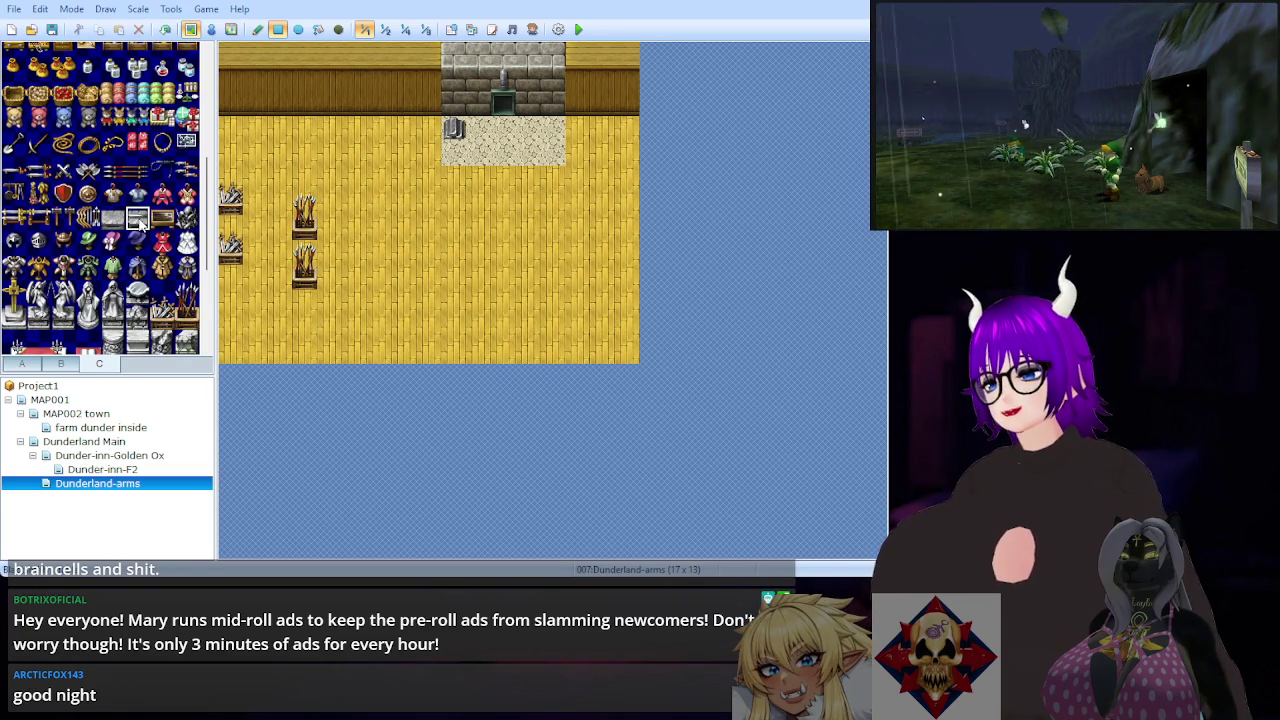
left_click(503, 153)
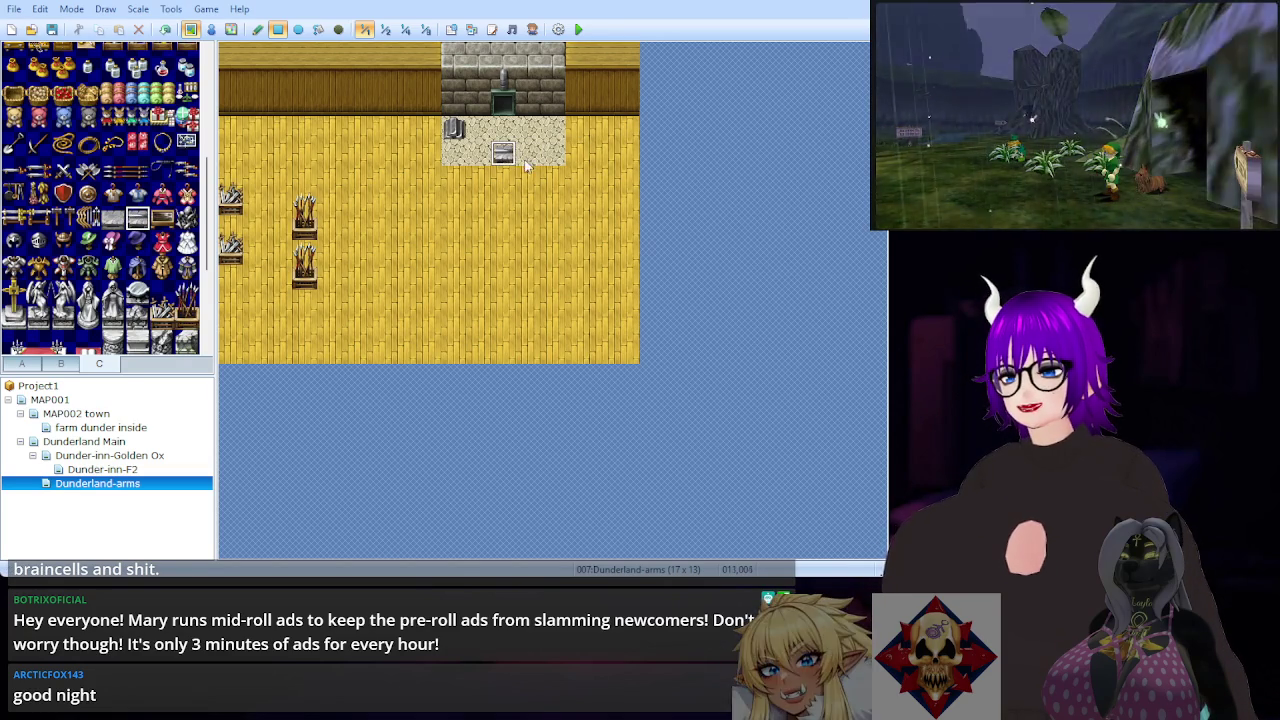
left_click(162, 219)
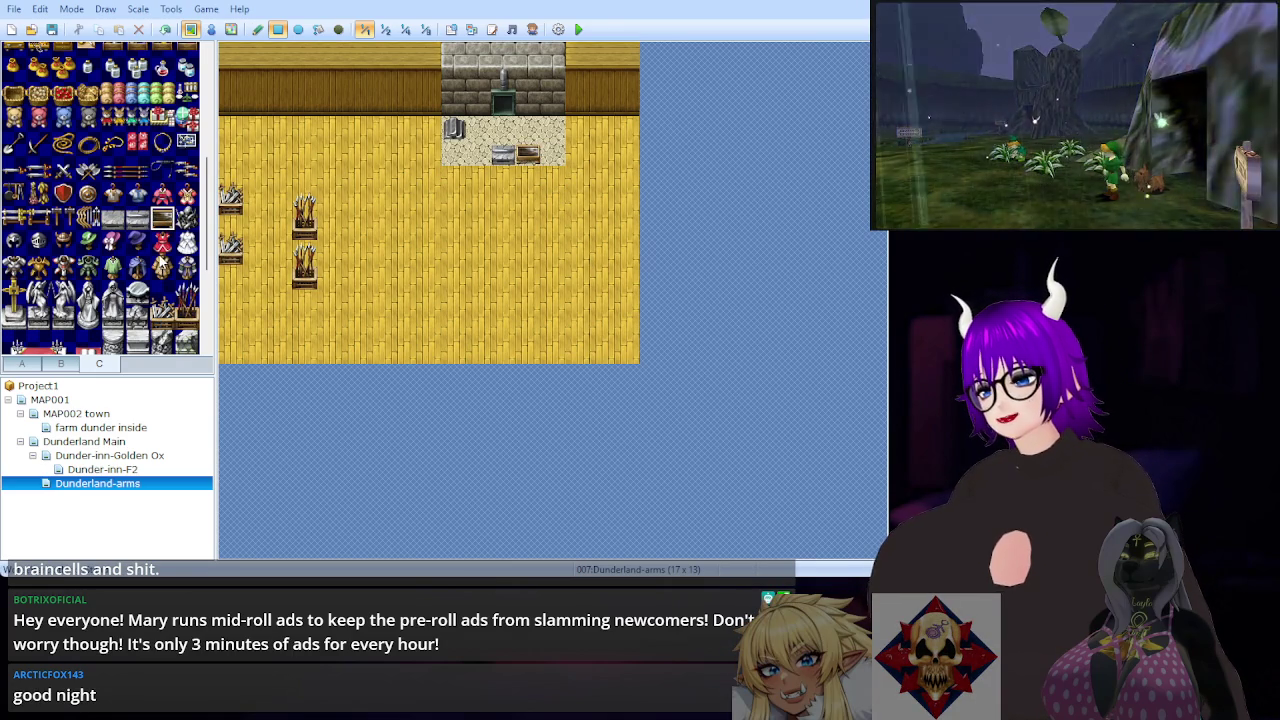
left_click(186, 222)
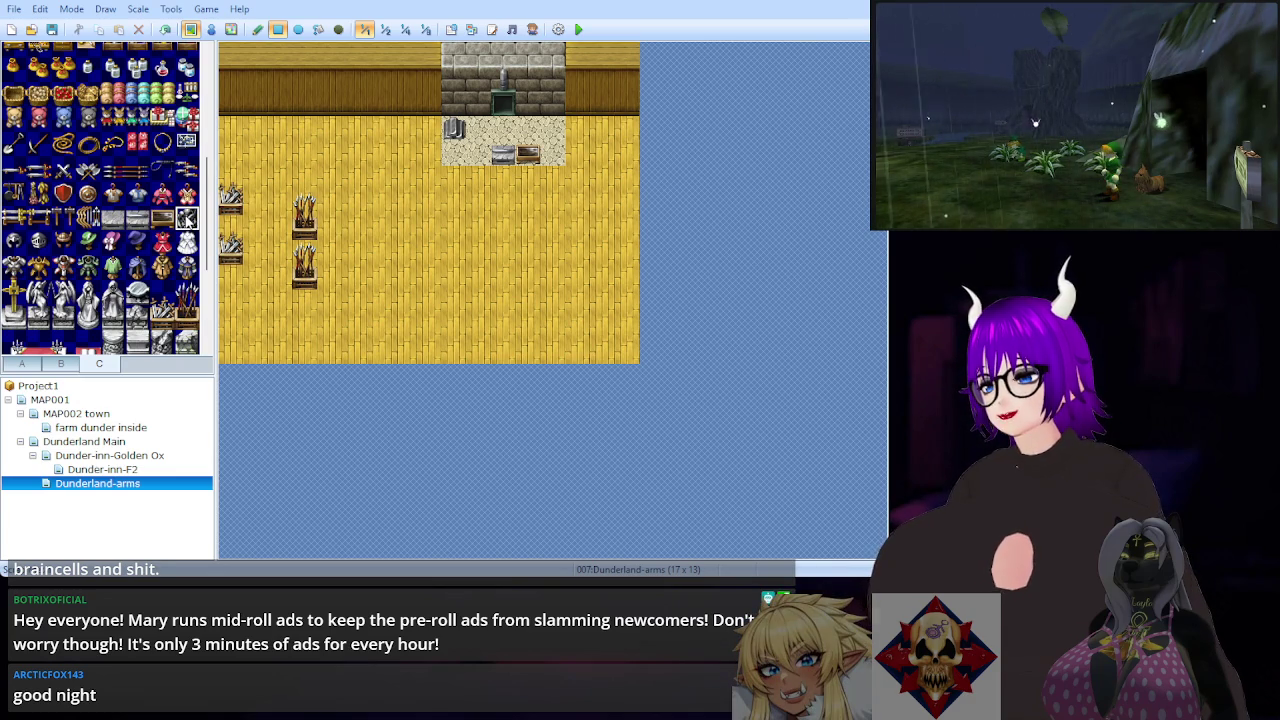
left_click(428, 228)
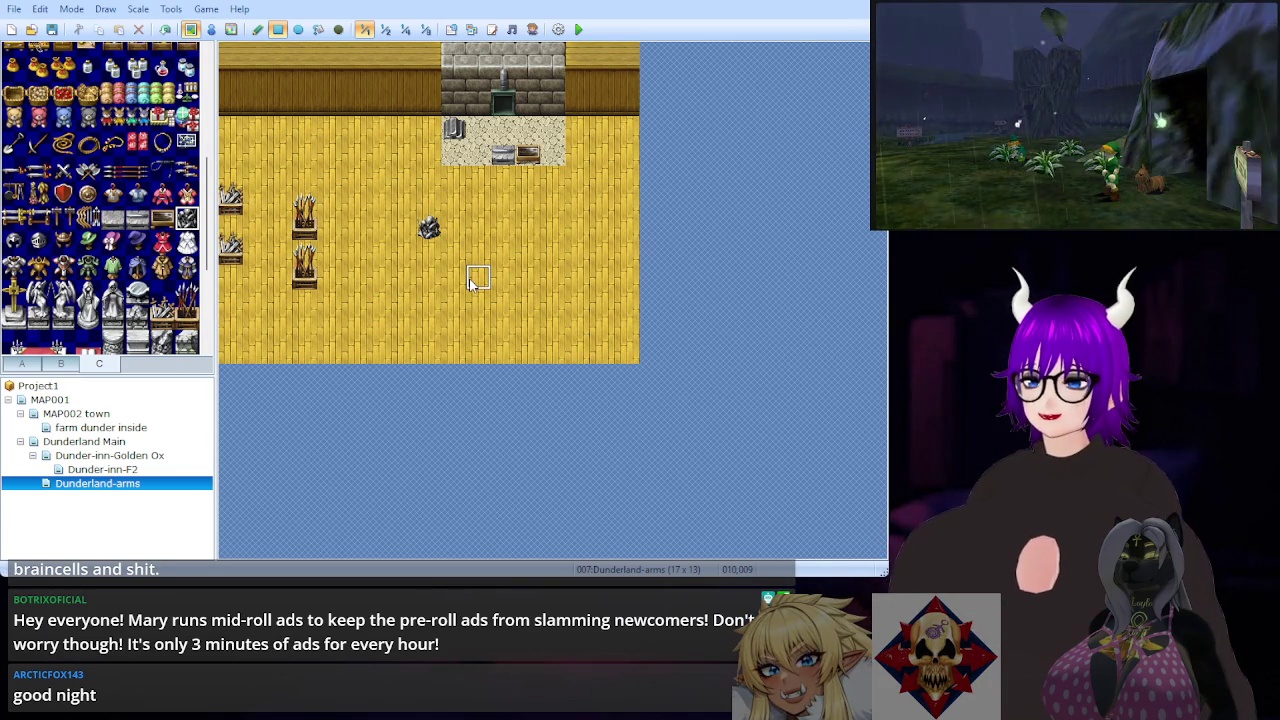
key("ctrl+z")
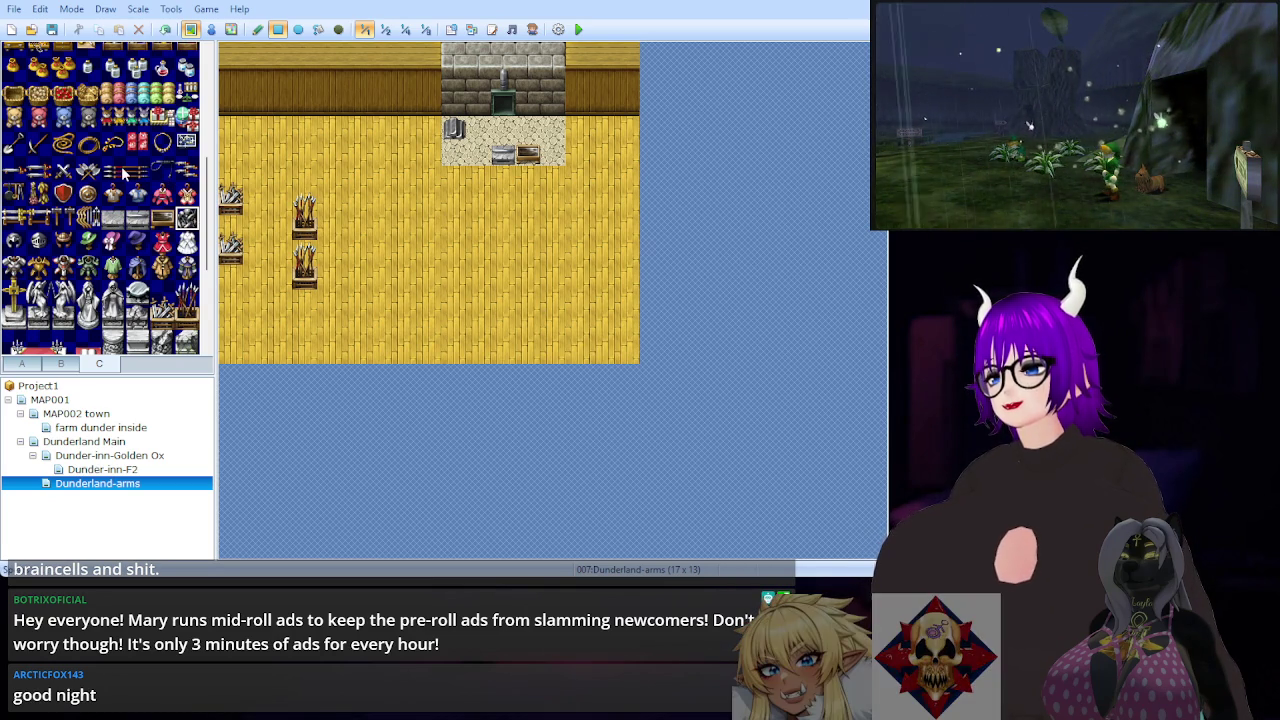
scroll(100, 200, "up", 2)
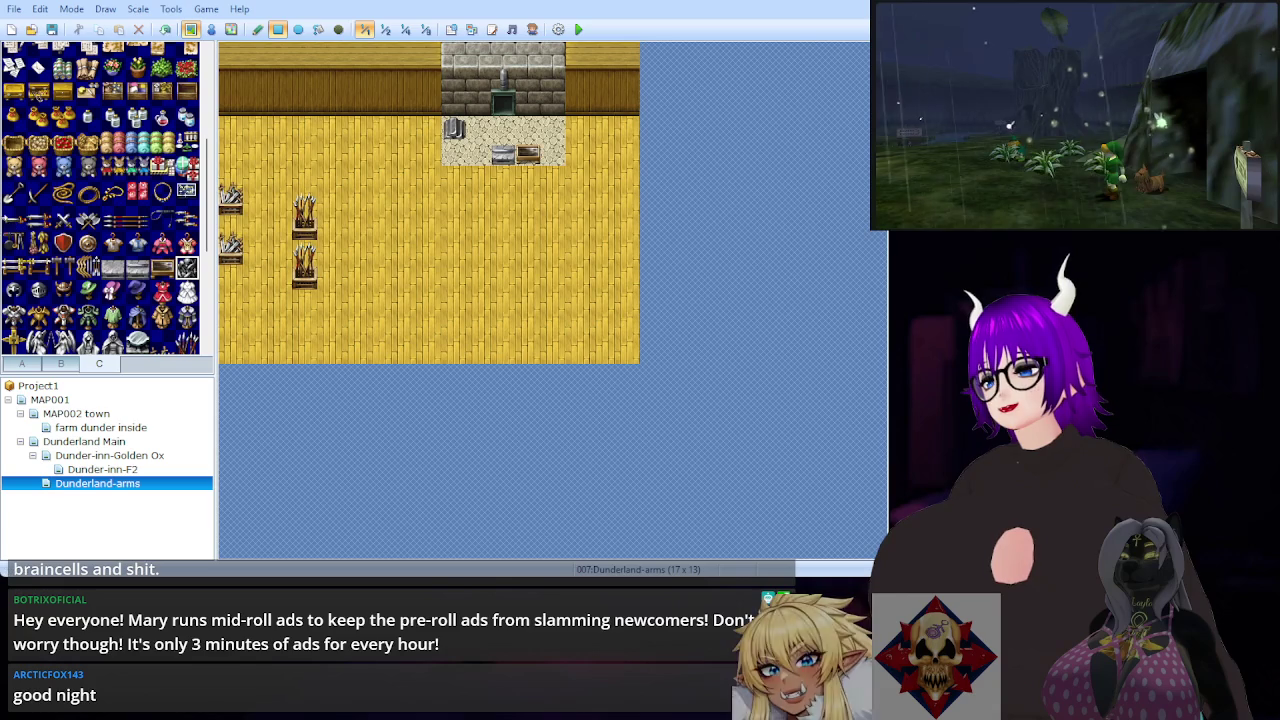
Step: Try a run of arrow and spear tiles on the wall, then undo it
left_click_drag(14, 219, 141, 224)
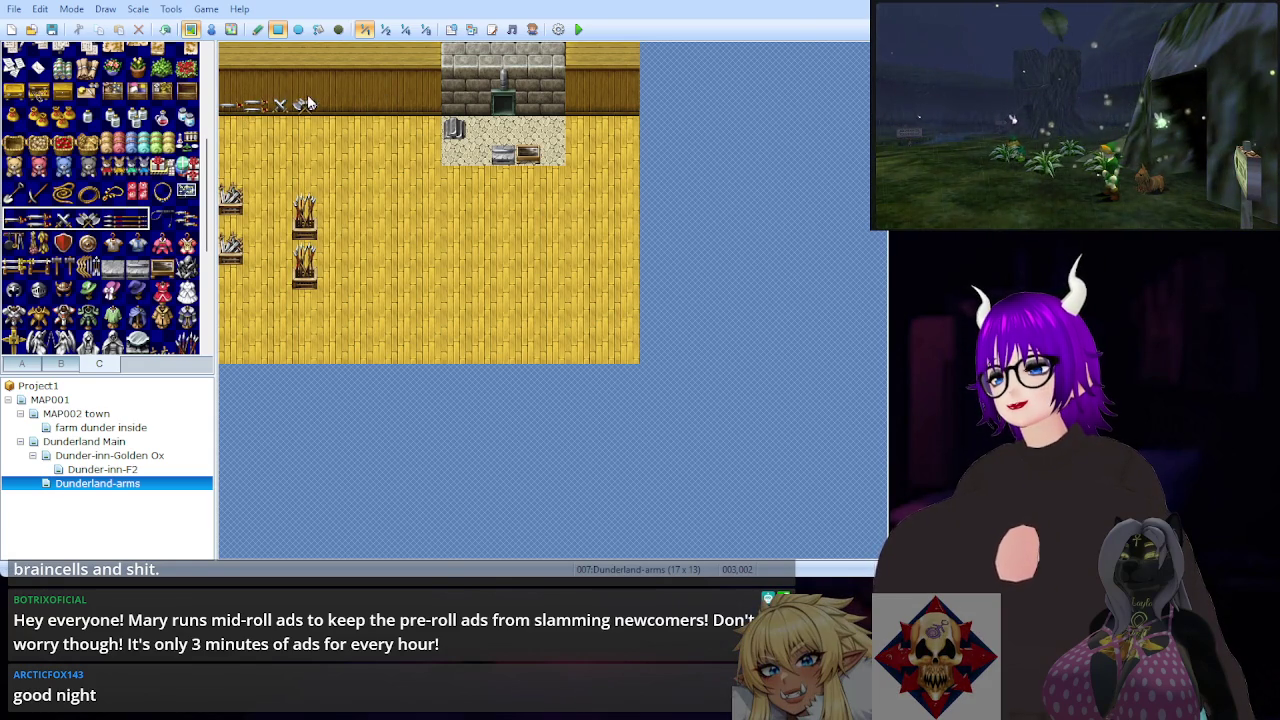
left_click(113, 220)
left_click_drag(113, 220, 138, 222)
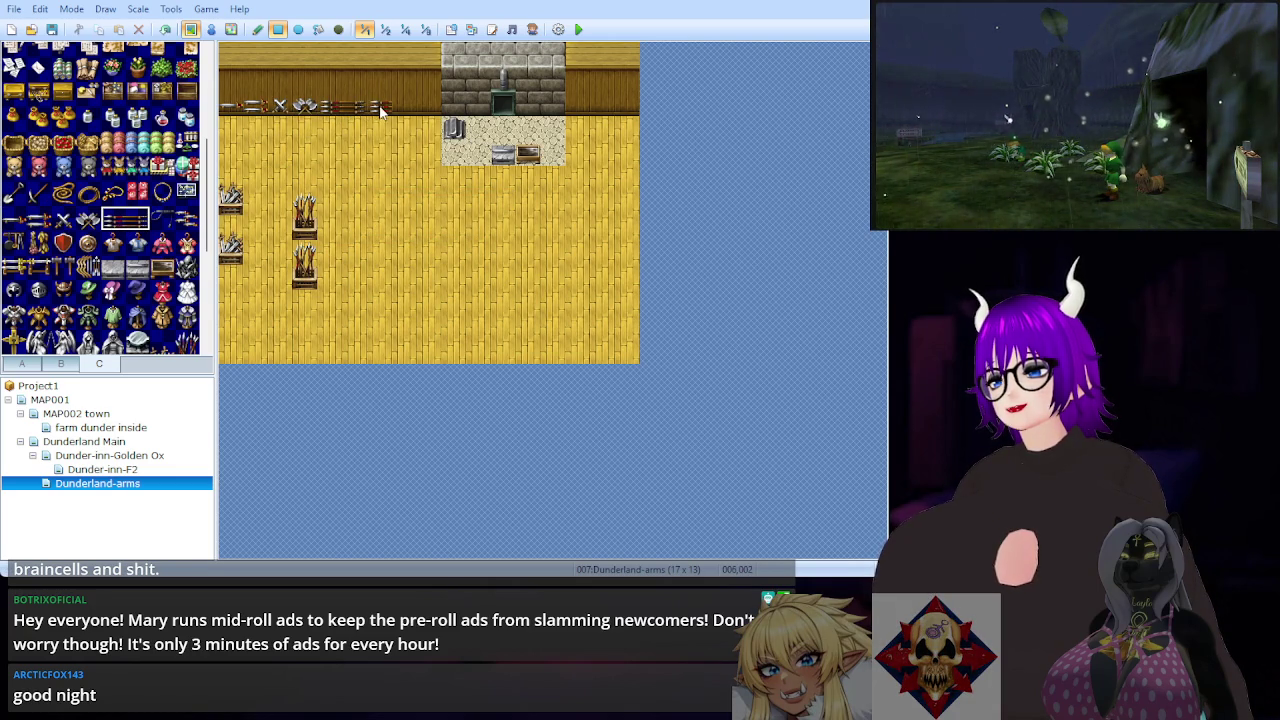
left_click_drag(331, 92, 368, 84)
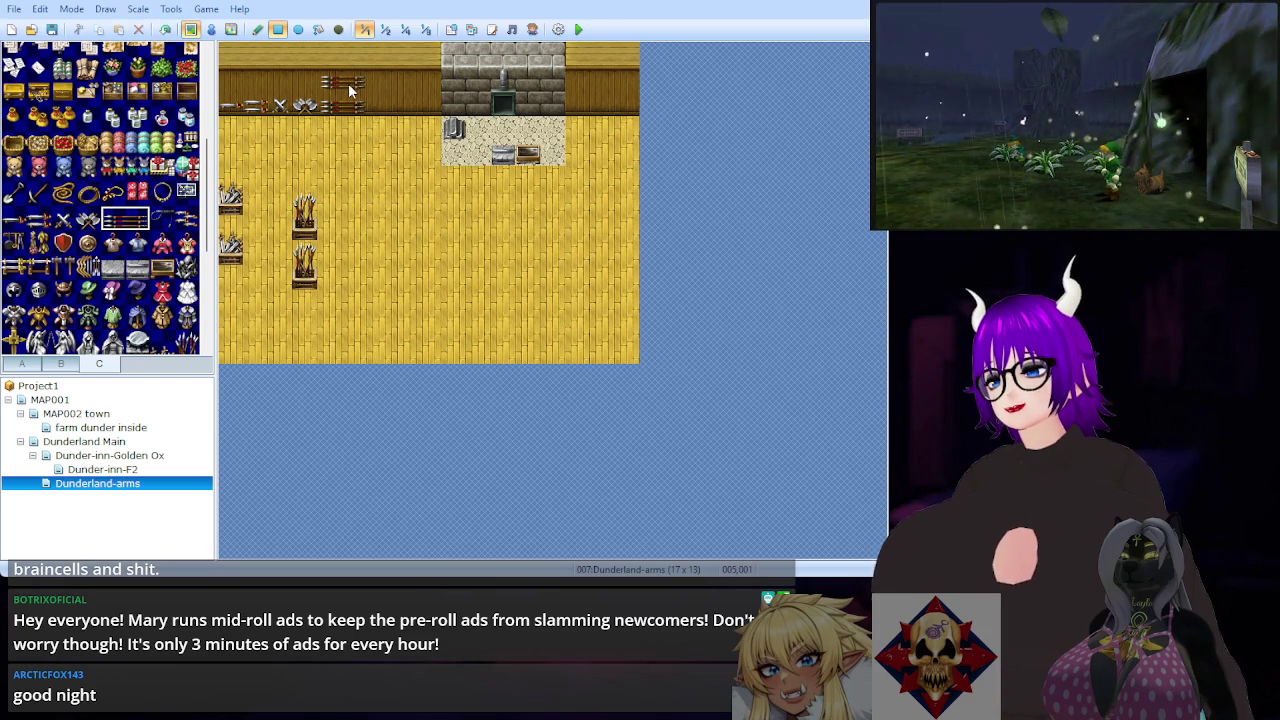
key("ctrl+z")
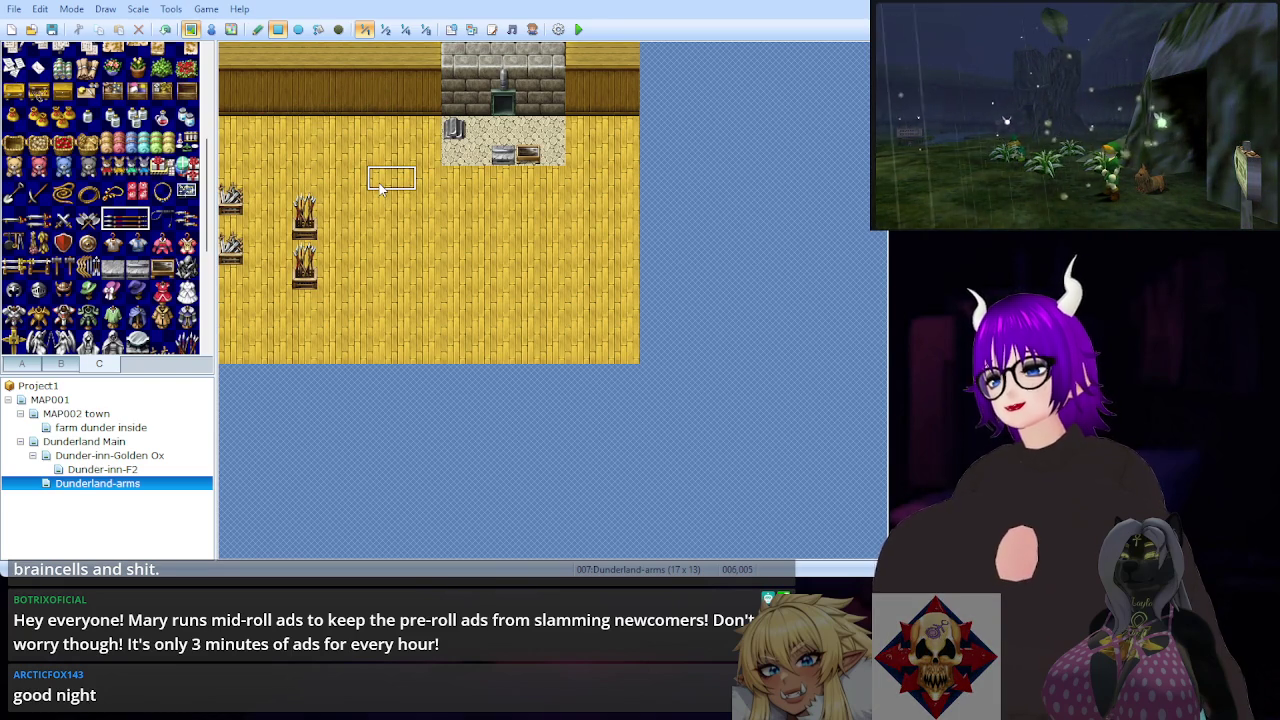
Step: Hang arrows, swords, spears and bows across both upper wall rows
left_click(14, 220)
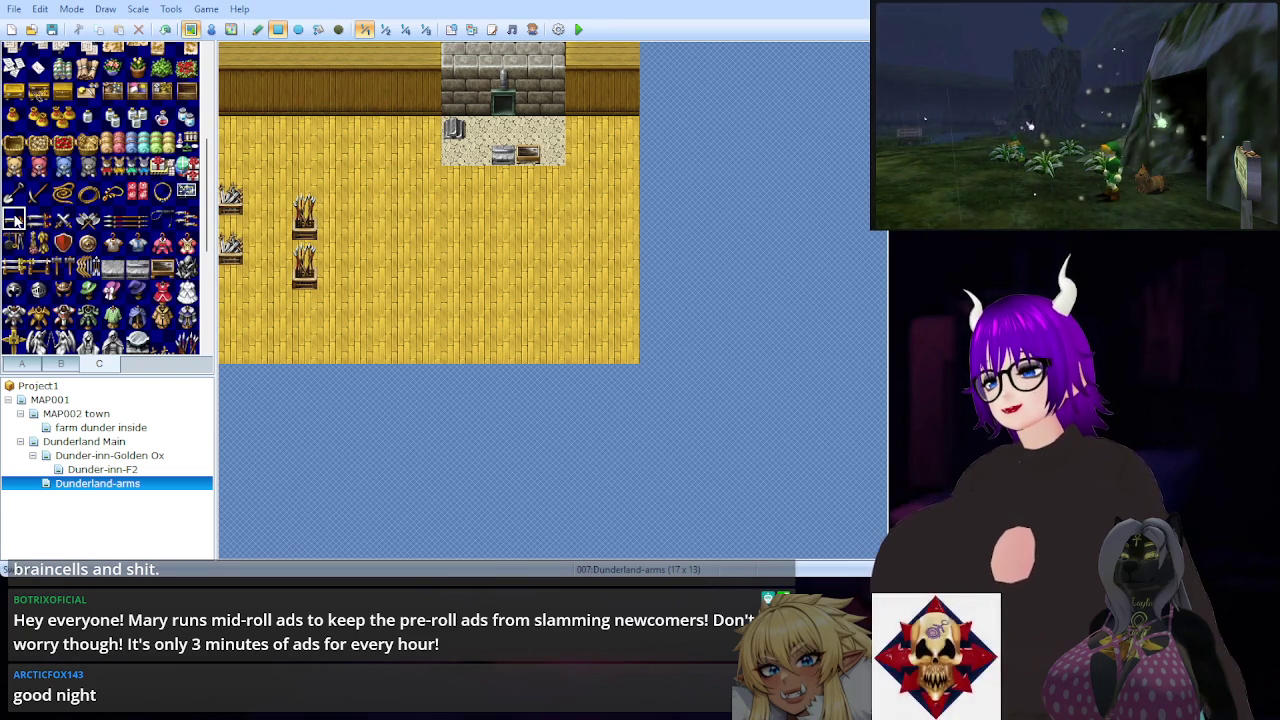
mouse_move(230, 72)
left_mouse_down()
mouse_move(230, 100)
mouse_move(305, 82)
left_mouse_up()
left_click(38, 220)
left_click(62, 221)
left_click(88, 220)
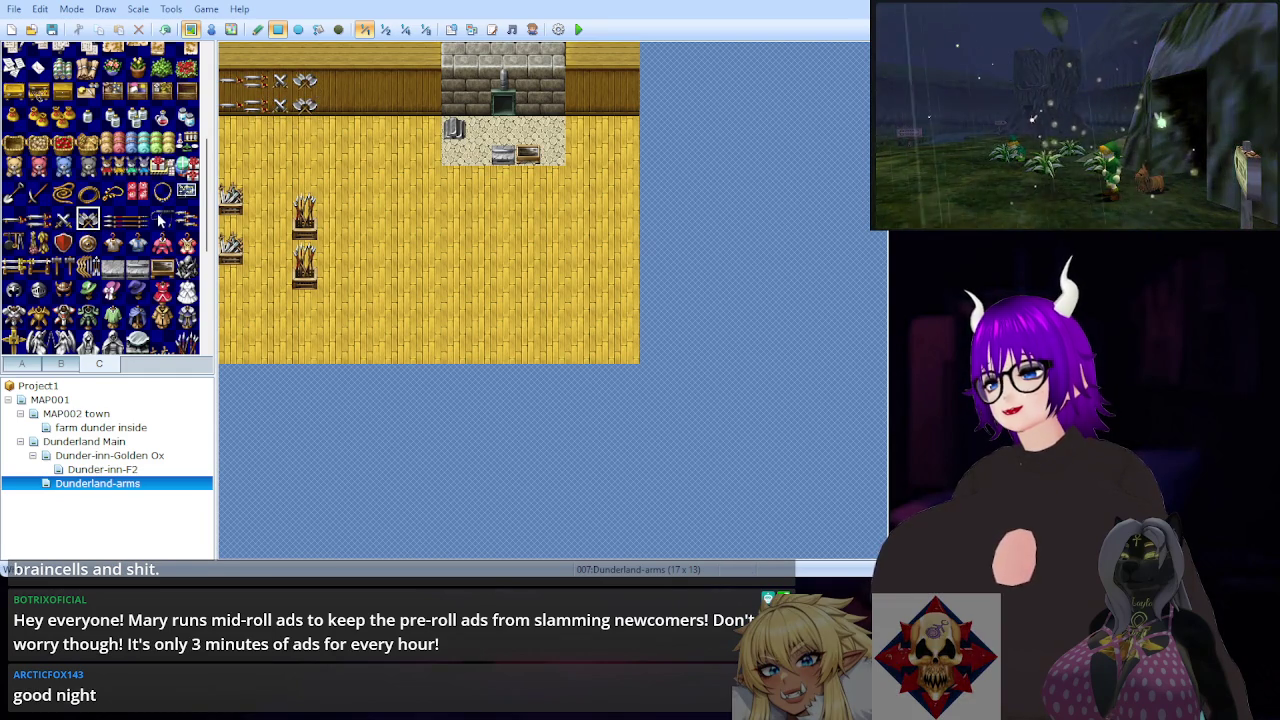
left_click_drag(112, 220, 138, 220)
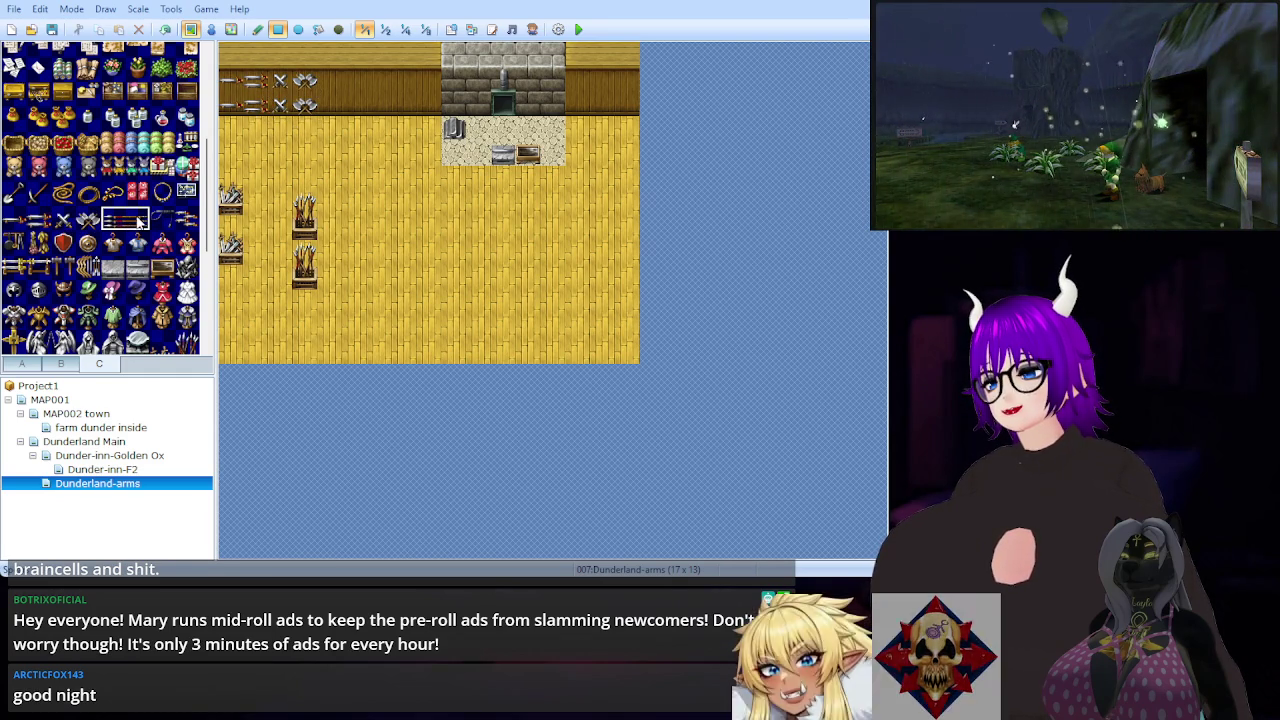
left_click(330, 106)
left_click(351, 82)
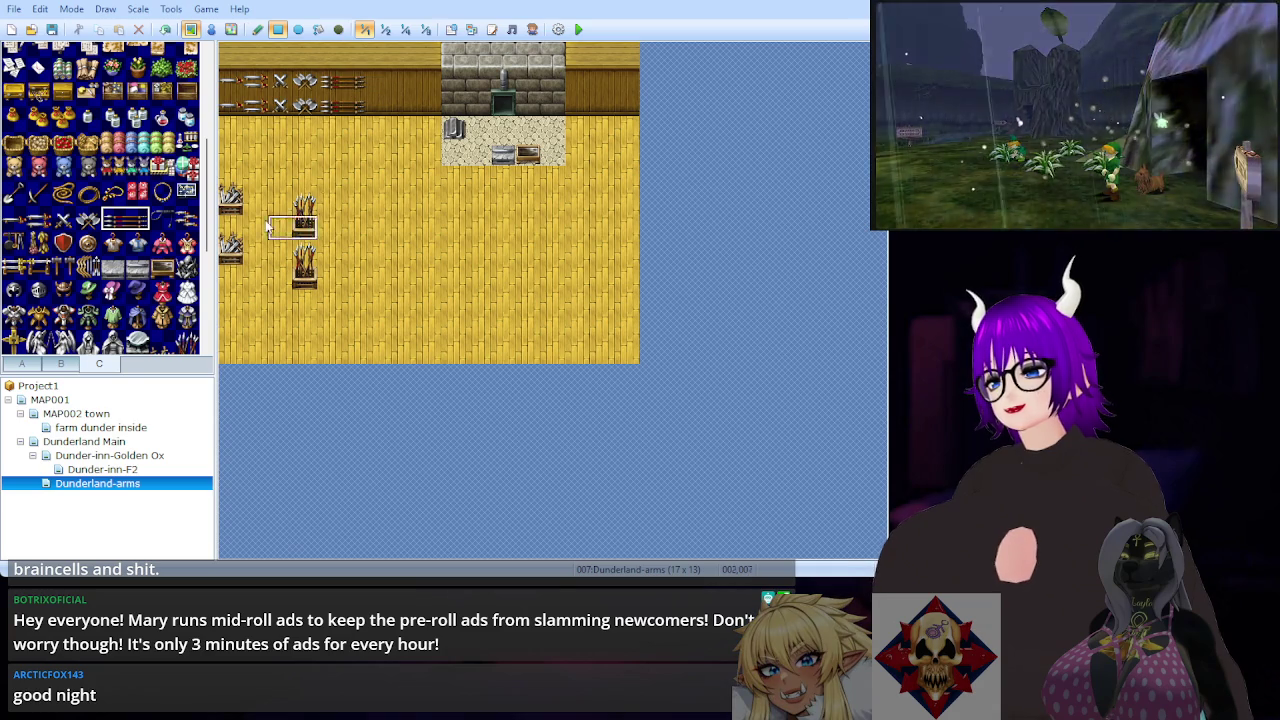
left_click(187, 220)
left_click_drag(377, 103, 400, 82)
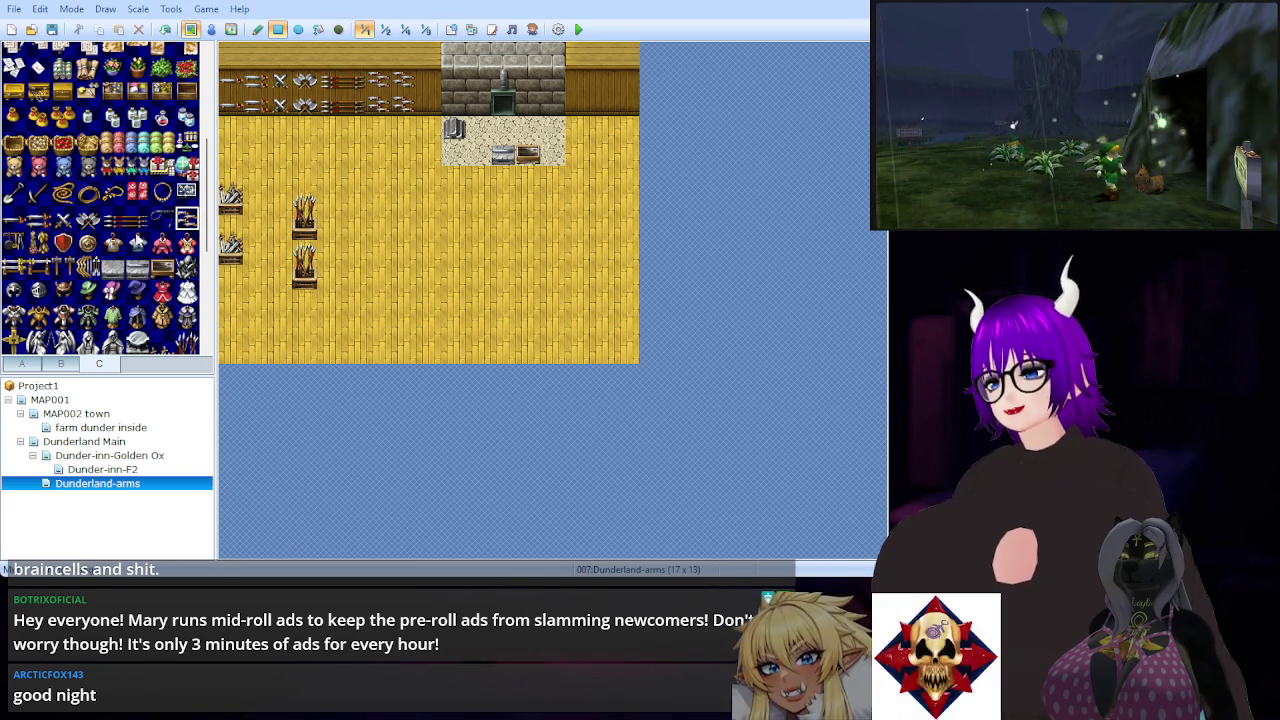
Step: Hang the red shield beside the forge wall and select the round shield next to it
left_click(63, 243)
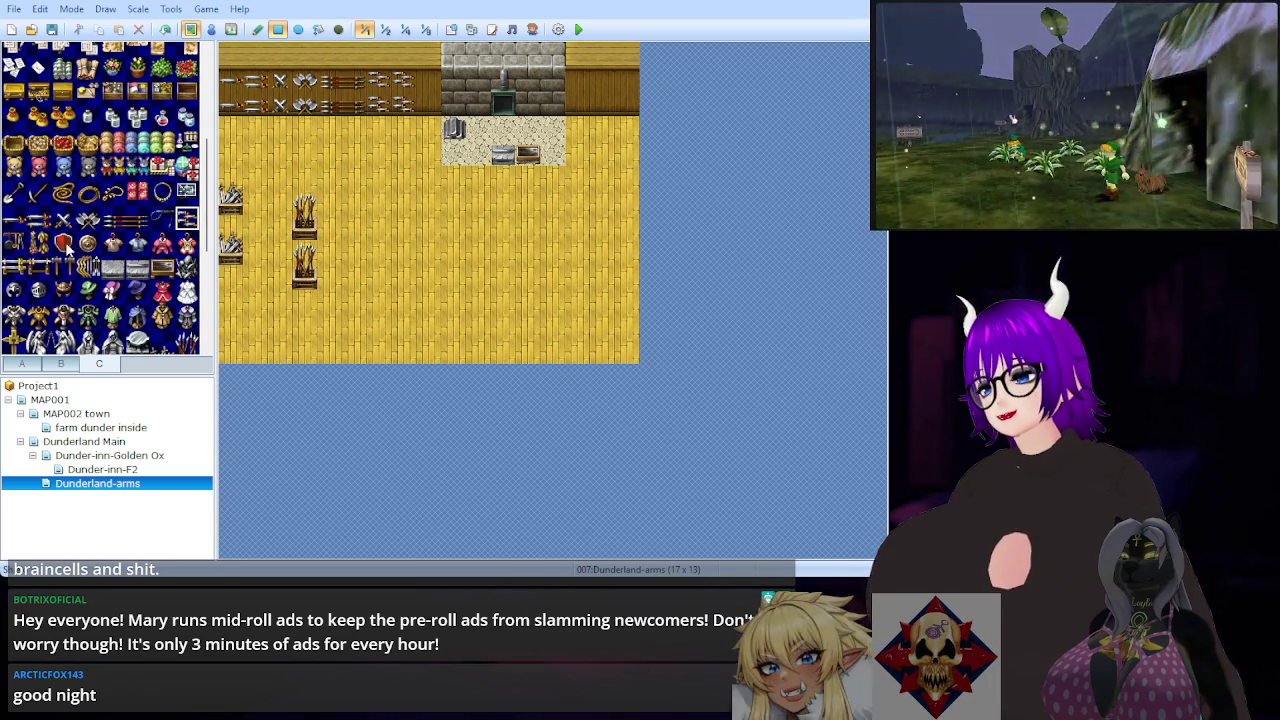
left_click(428, 79)
left_click(87, 243)
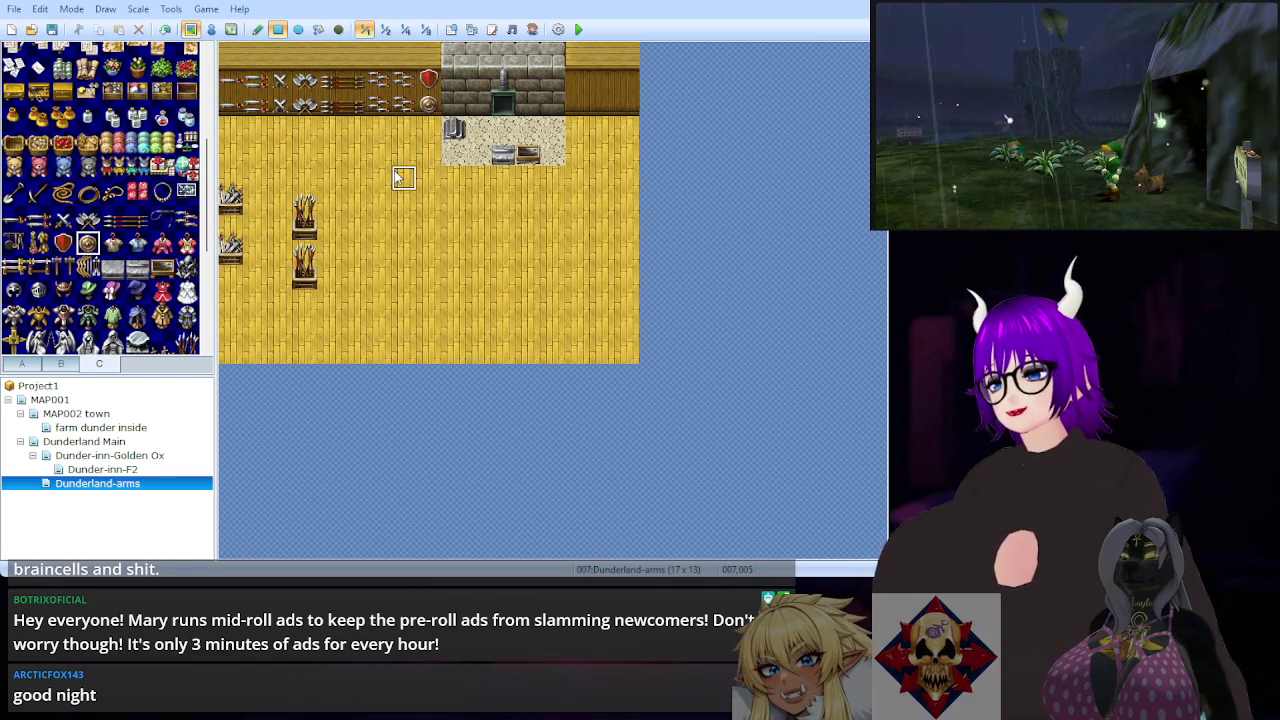
scroll(130, 215, "down", 2)
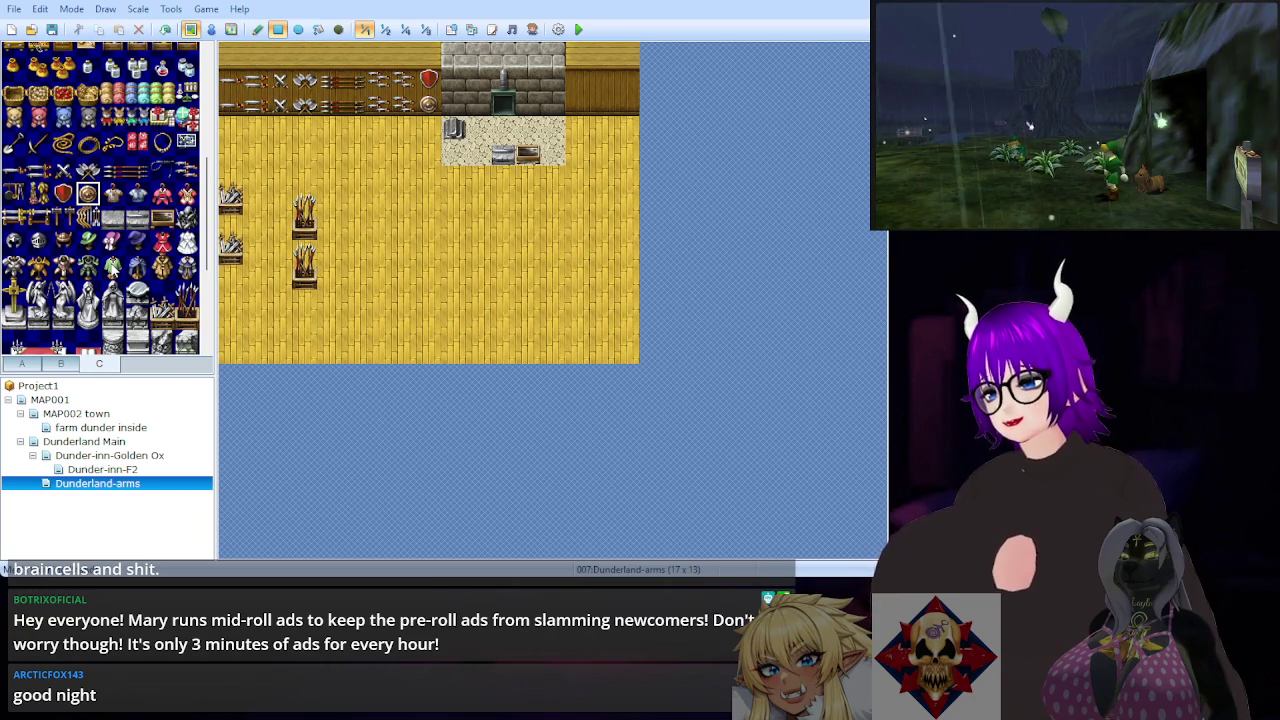
Step: Set a green piece and a blue piece side by side on the open floor
left_click(454, 300)
key("ctrl+v")
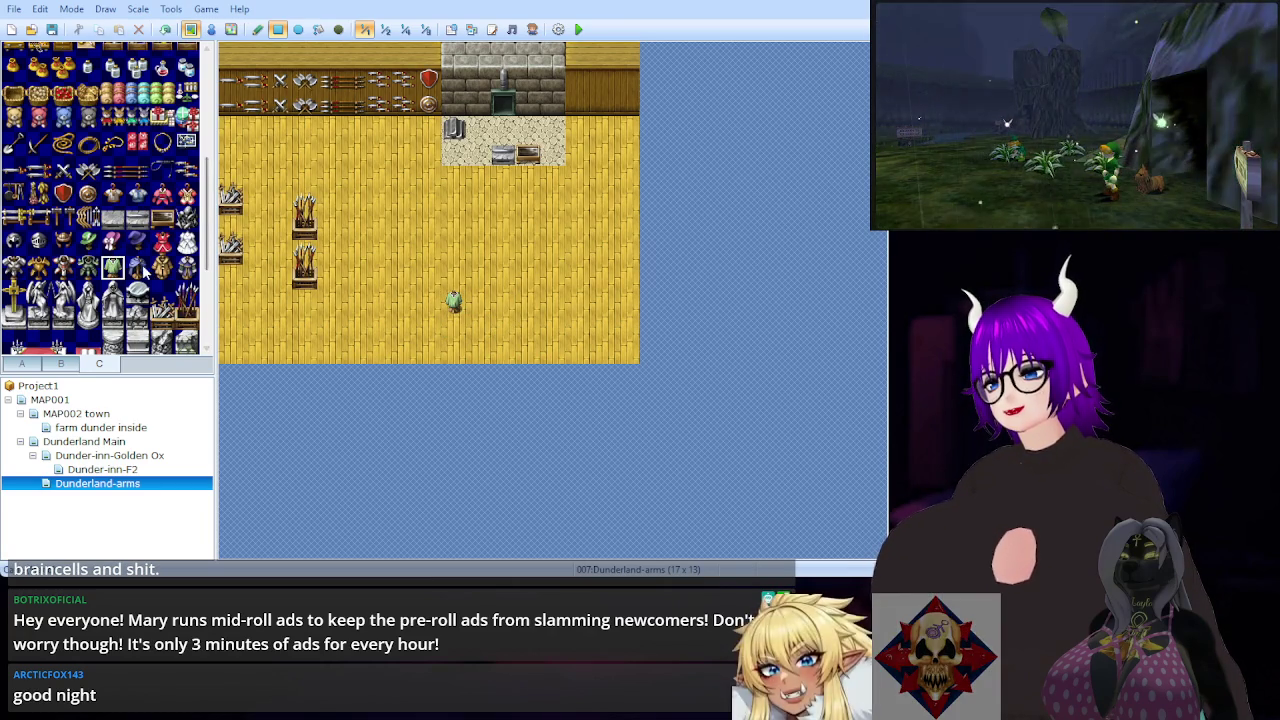
left_click(140, 266)
left_click(480, 305)
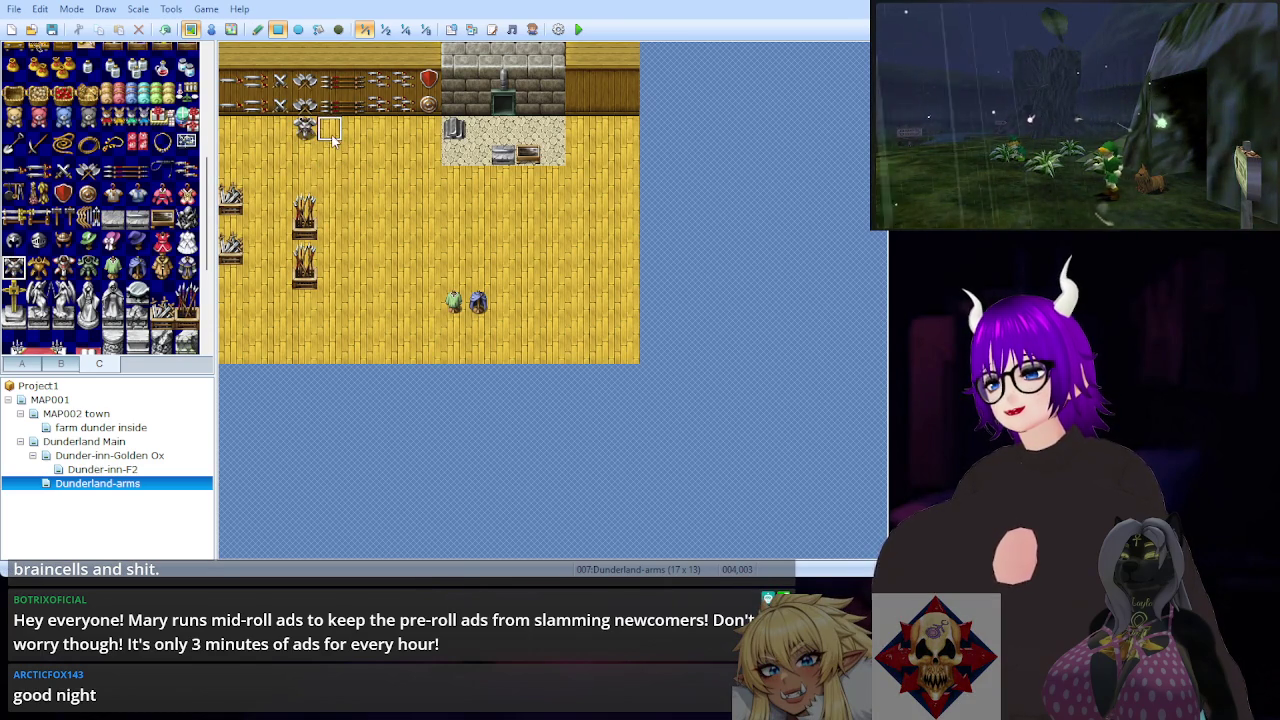
Step: Line the floor below the weapon wall with armour, dark helmets and a small grey item
left_click(355, 128)
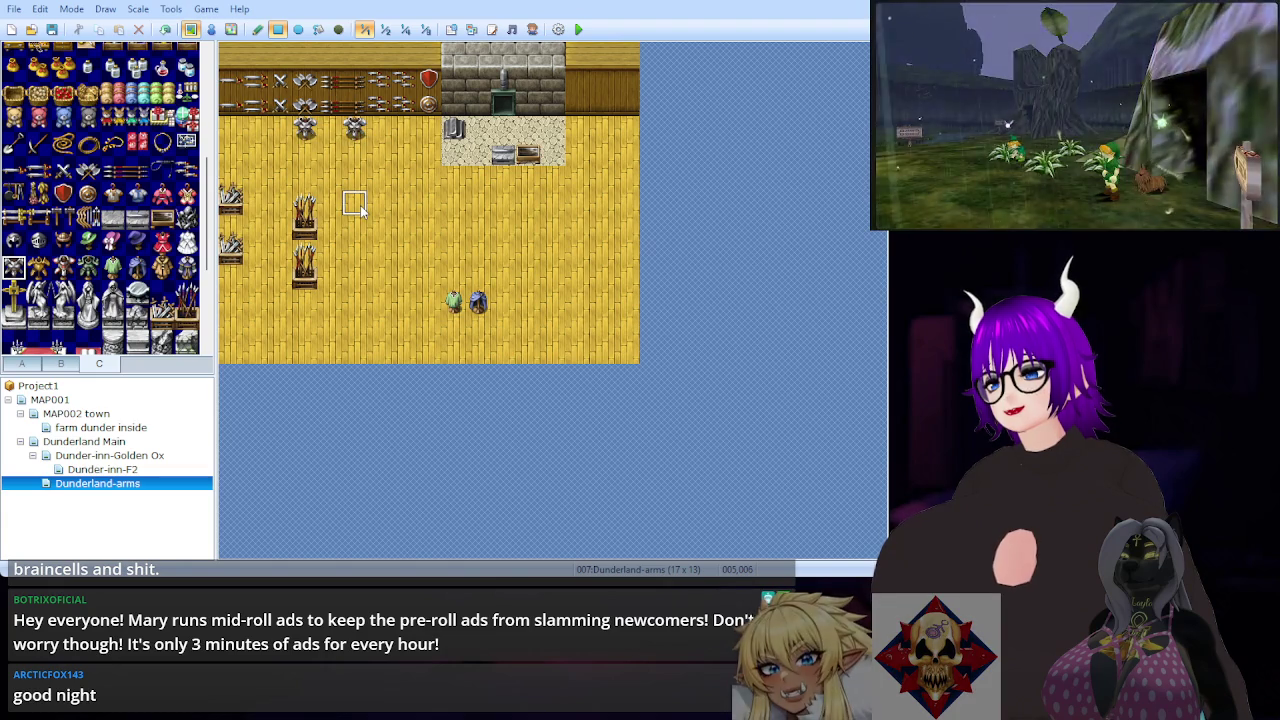
scroll(143, 243, "down", 2)
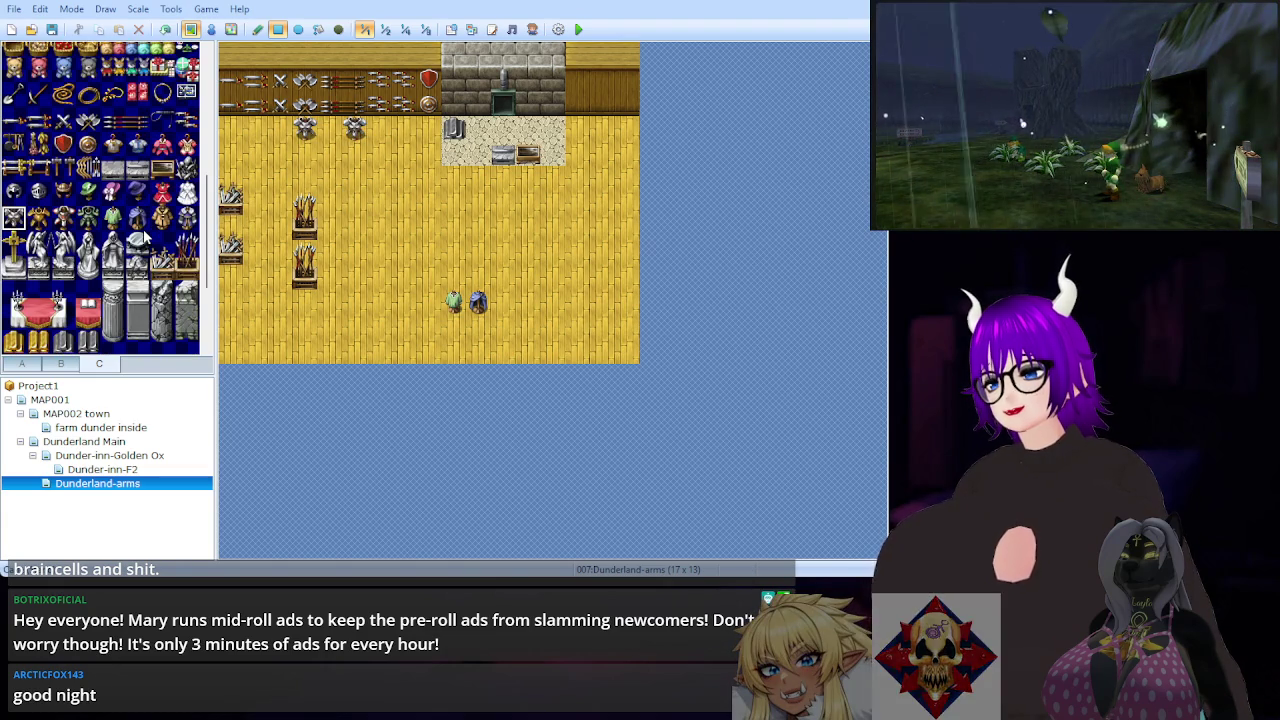
scroll(143, 237, "up", 2)
left_click(14, 242)
left_click(305, 148)
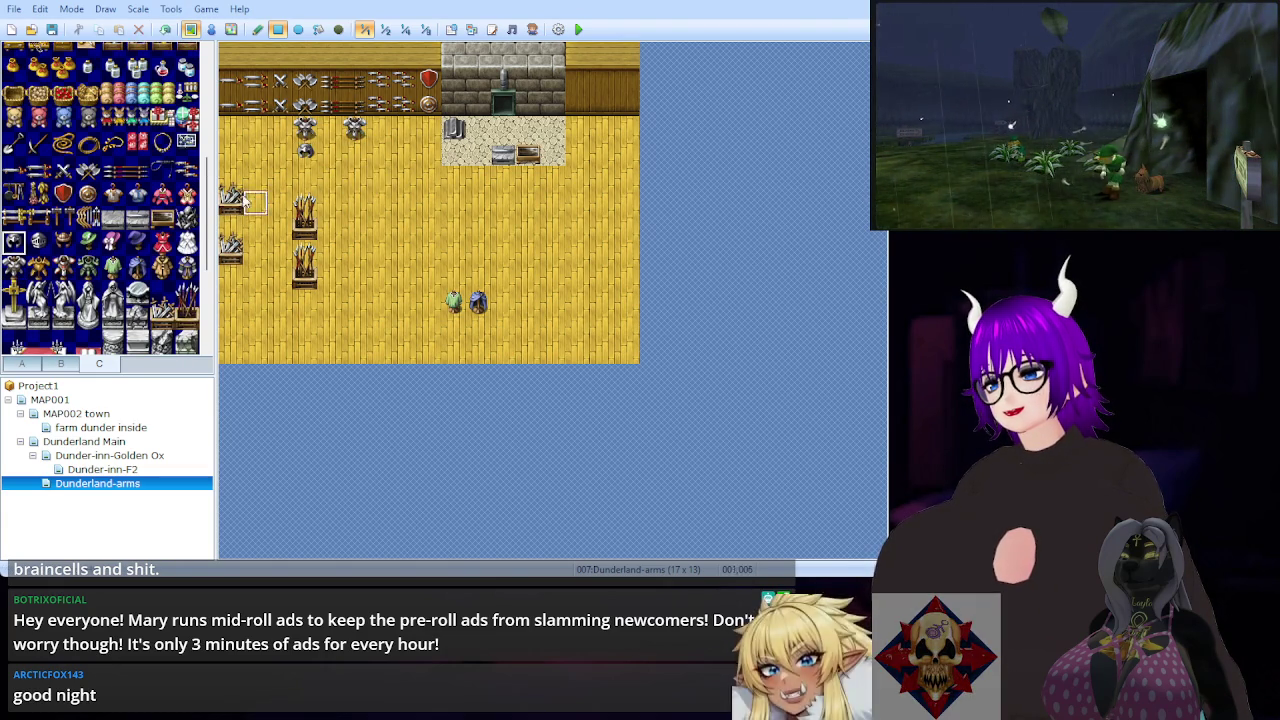
left_click(365, 160)
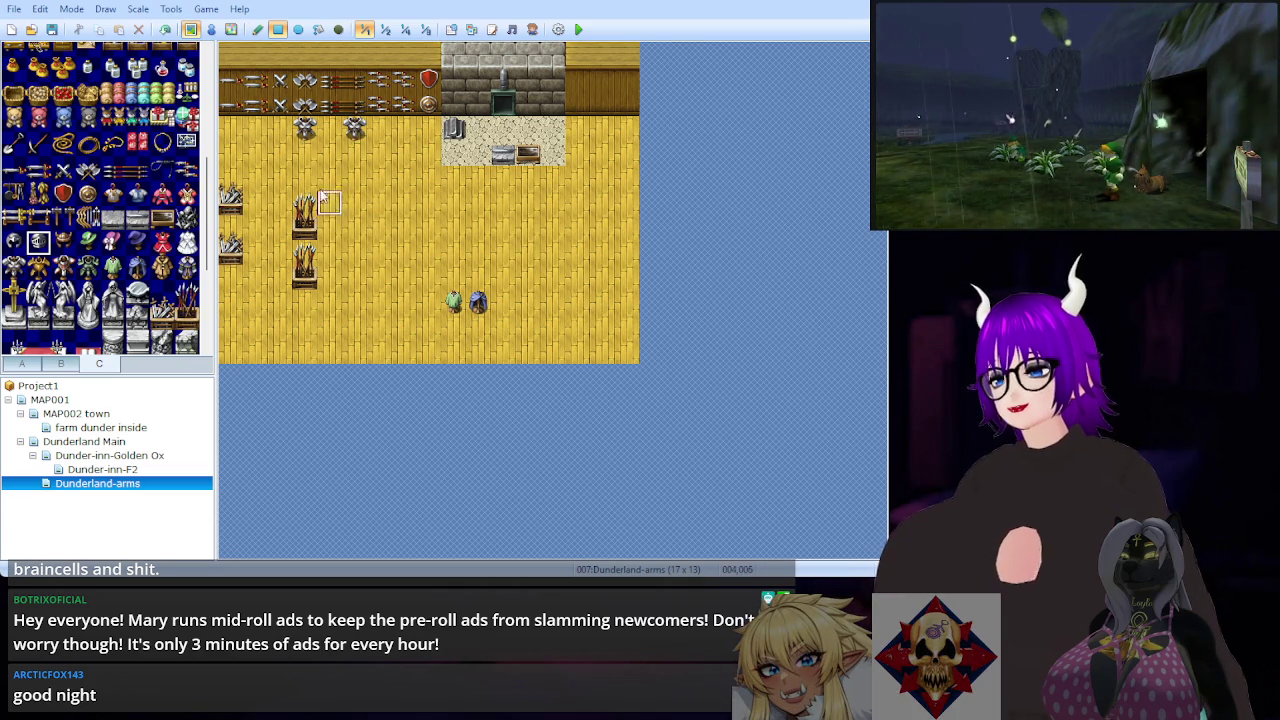
left_click(379, 126)
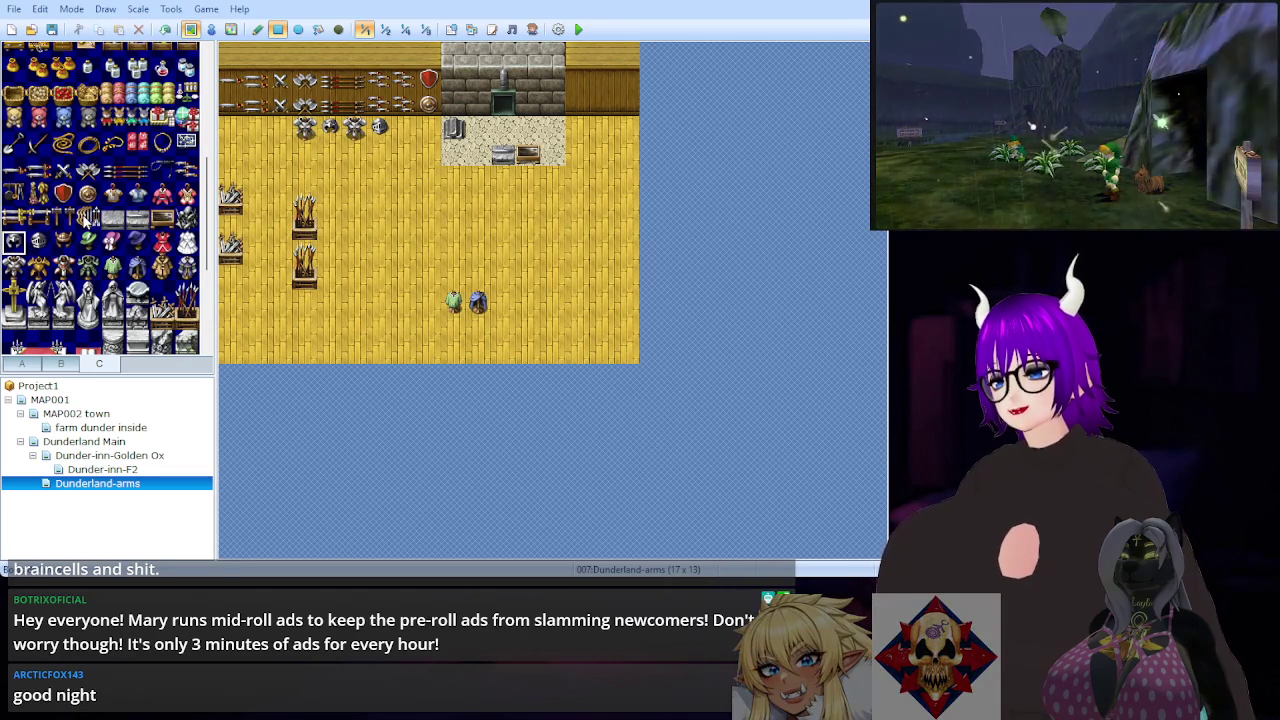
Step: Hang a weapon rack beside the shields and put a small weapon on the floor
left_click(87, 219)
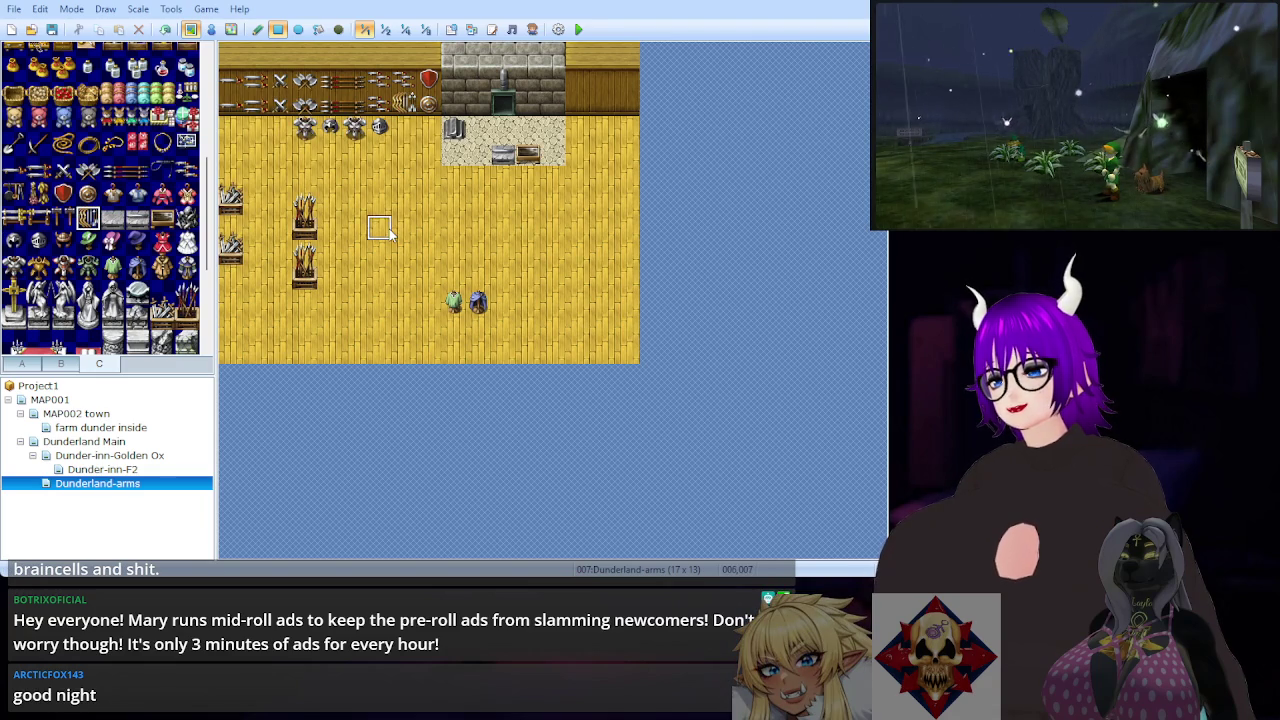
left_click(63, 219)
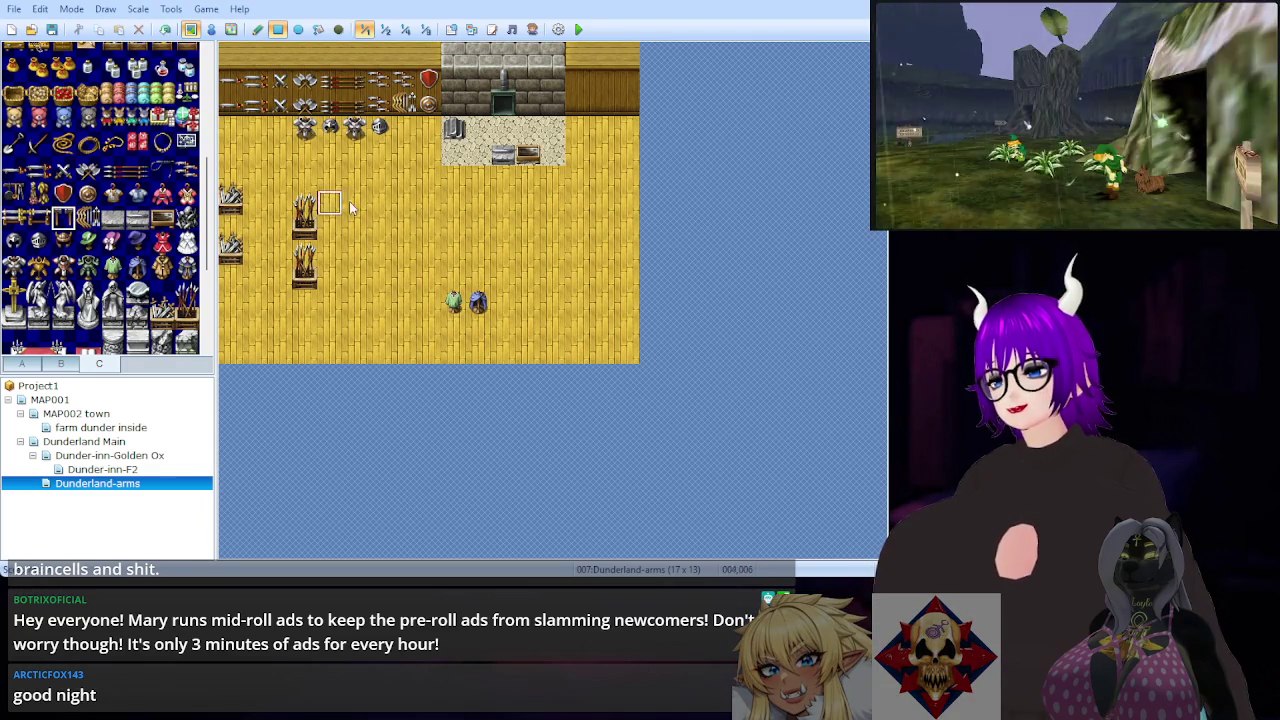
left_click(553, 108)
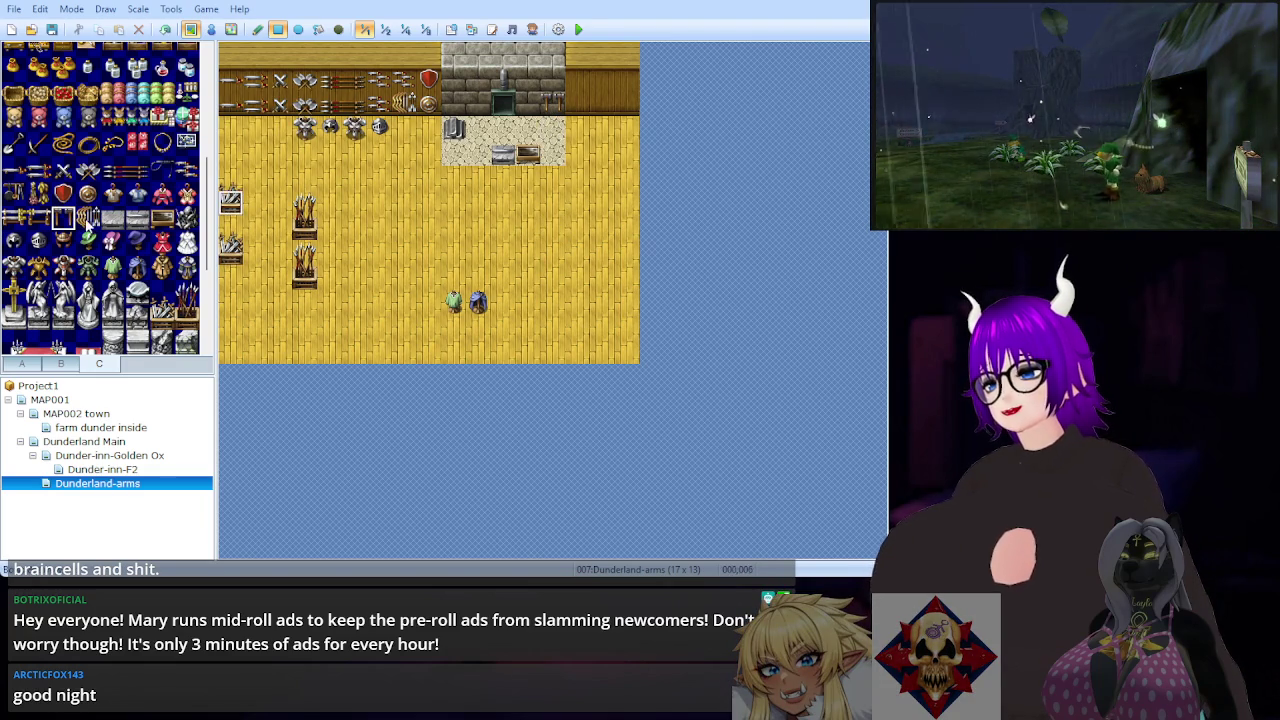
left_click(24, 223)
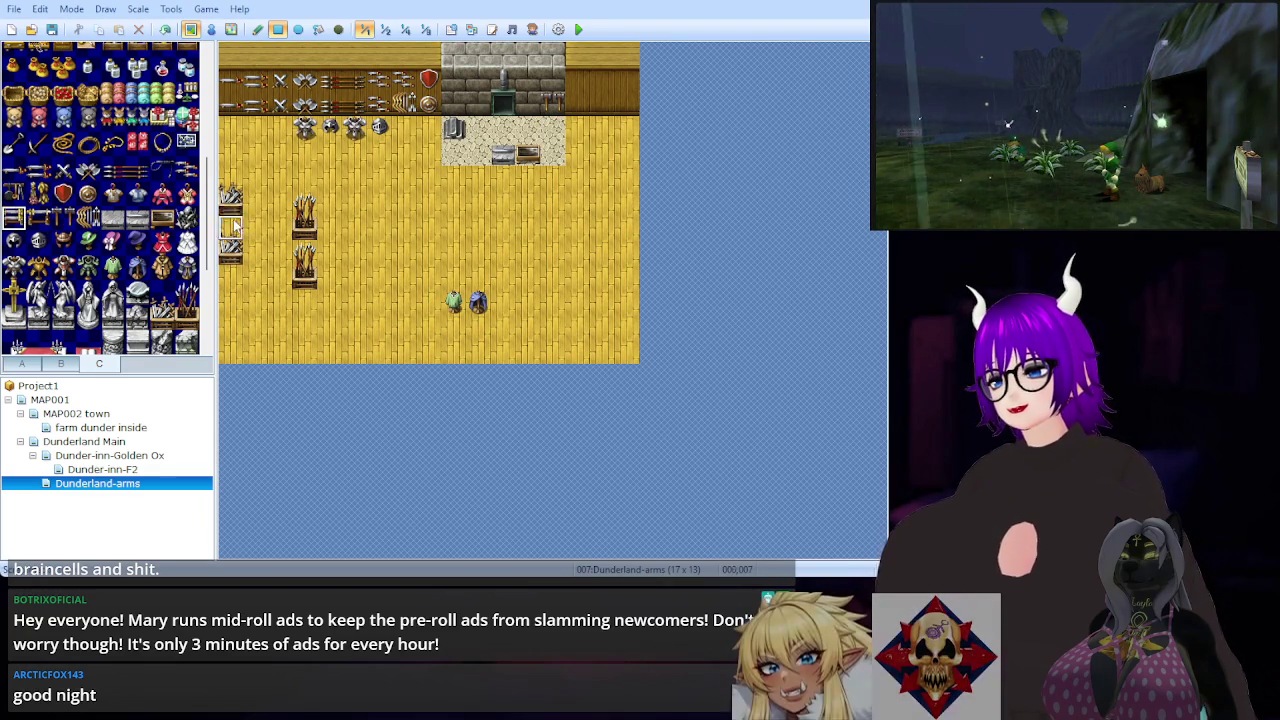
left_click(358, 207)
Step: Remove the anvil from the floor and select the bench there
left_click(38, 220)
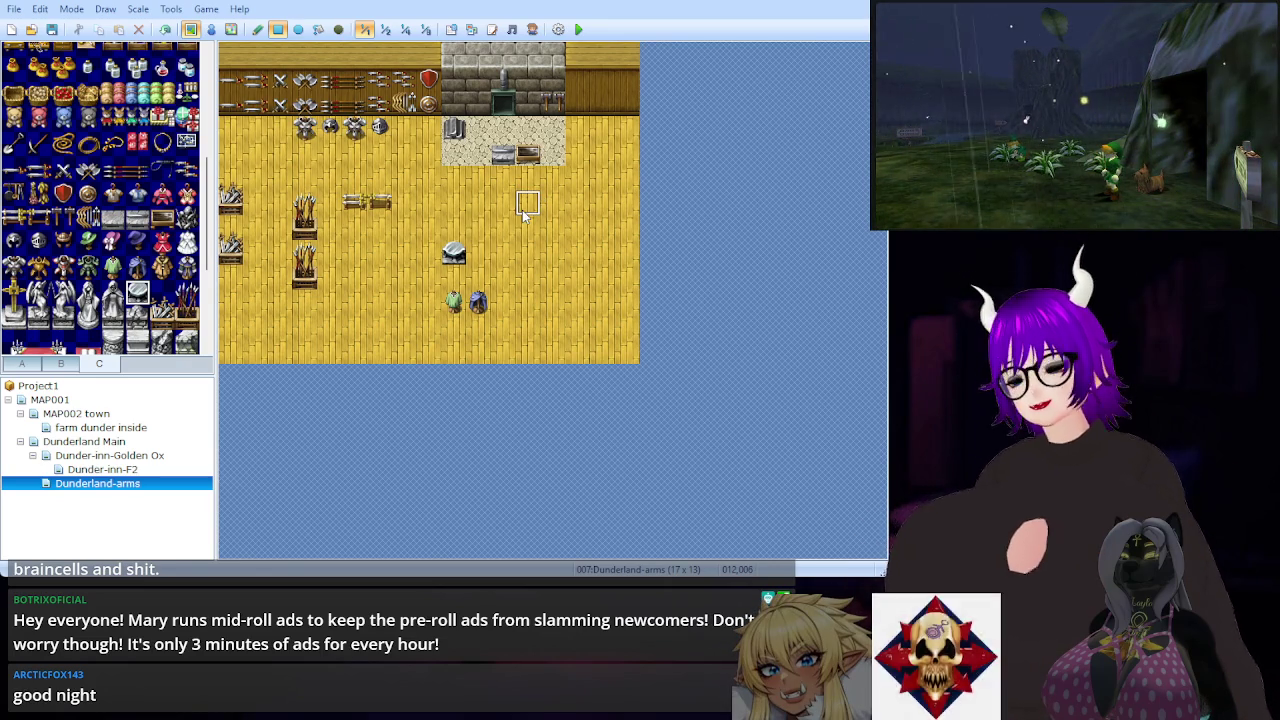
key("ctrl+z")
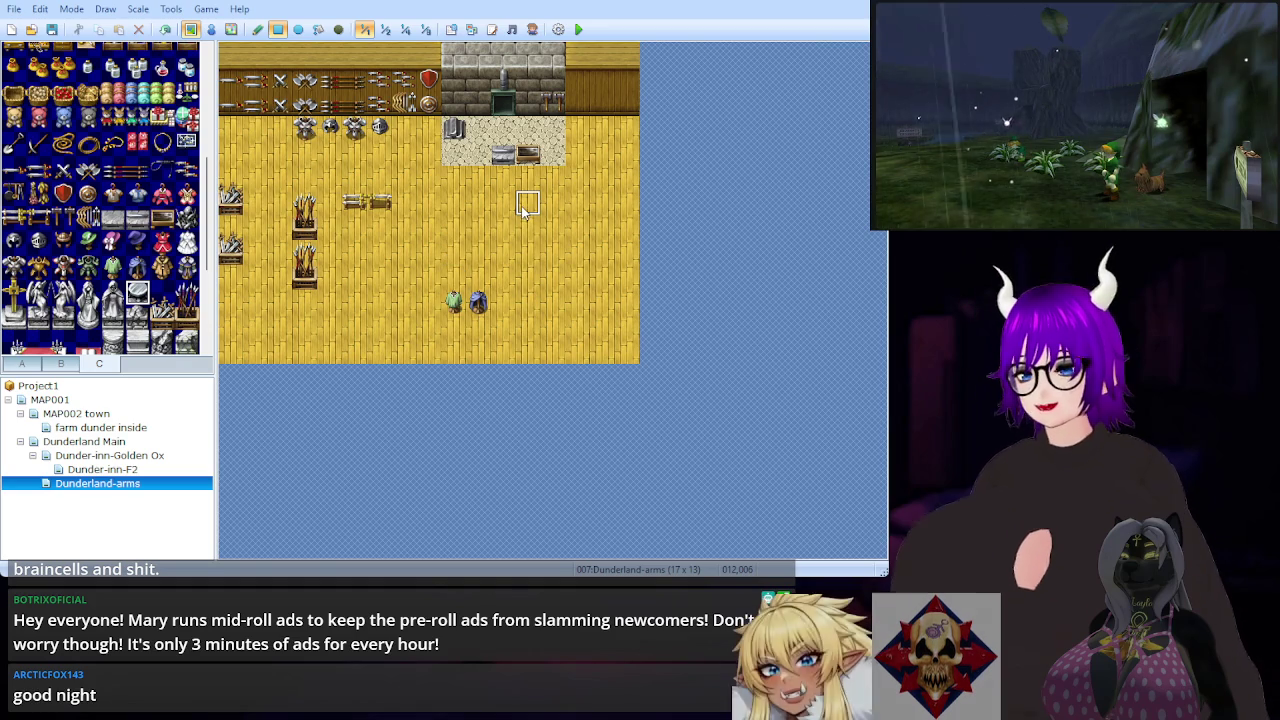
left_click(362, 208)
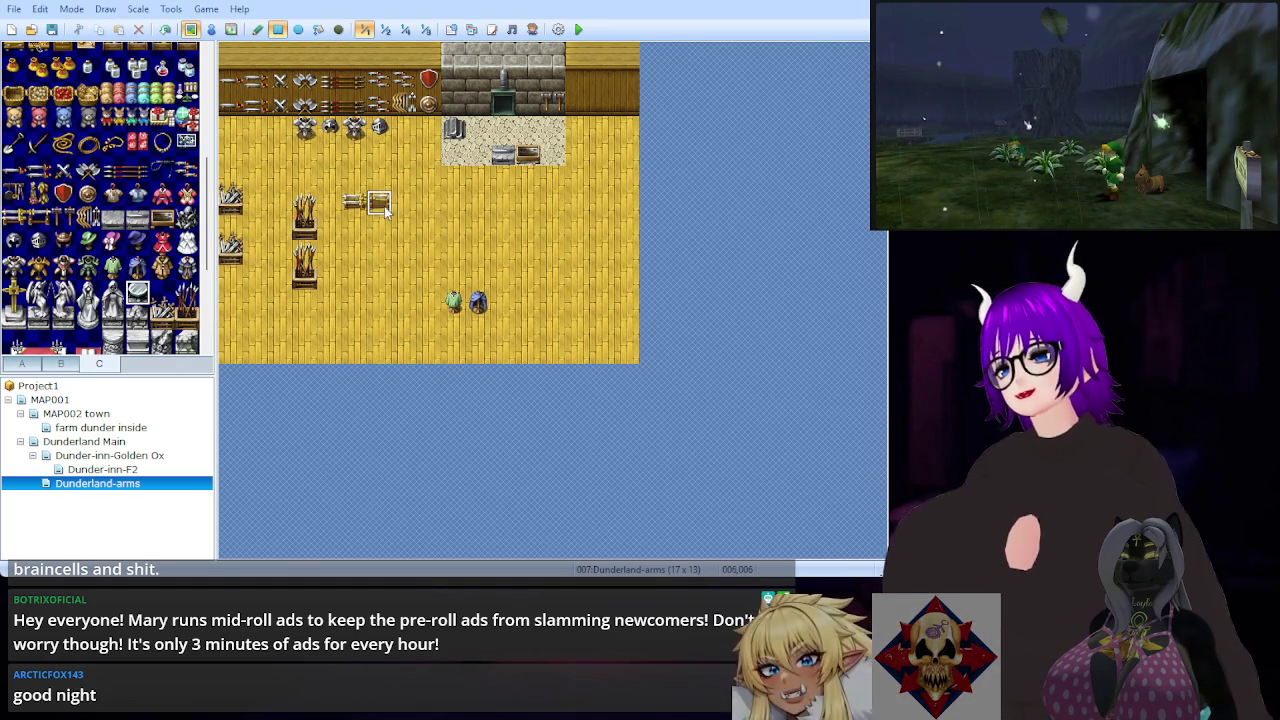
Step: Place dark metal items on the stone floor beside the chest
scroll(100, 200, "down", 2)
scroll(146, 236, "down", 2)
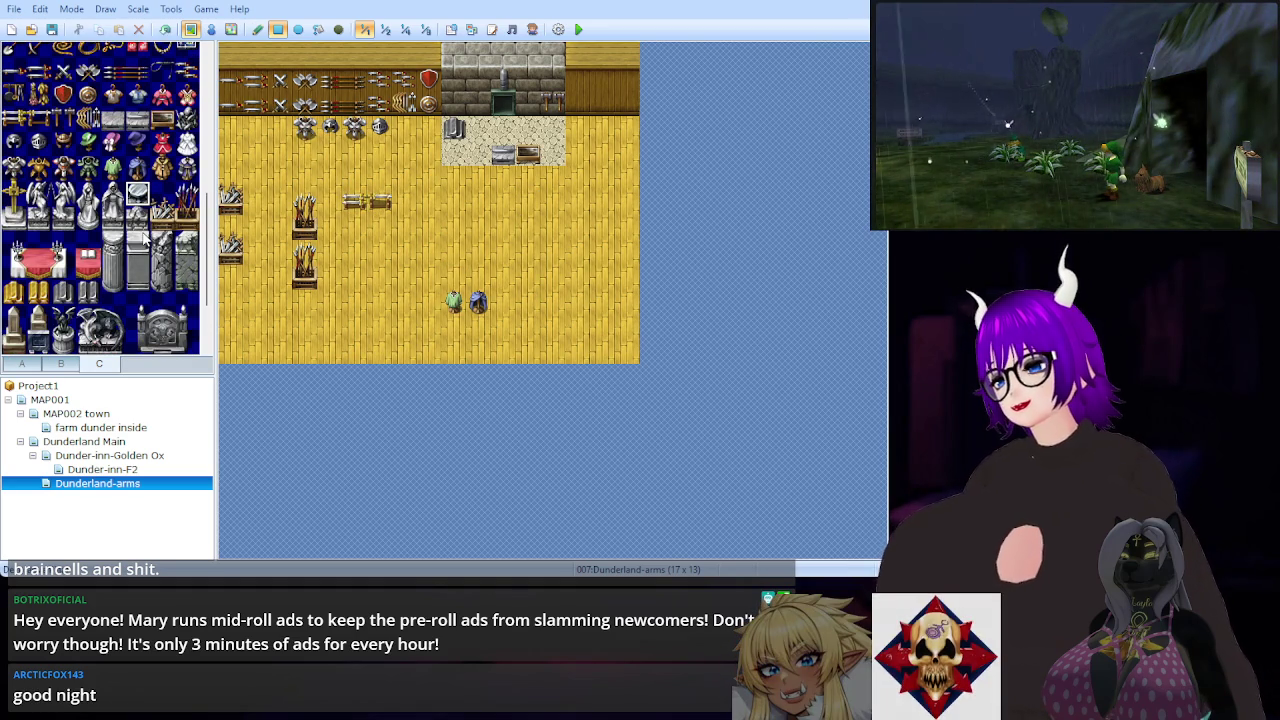
scroll(146, 236, "down", 2)
scroll(145, 237, "down", 2)
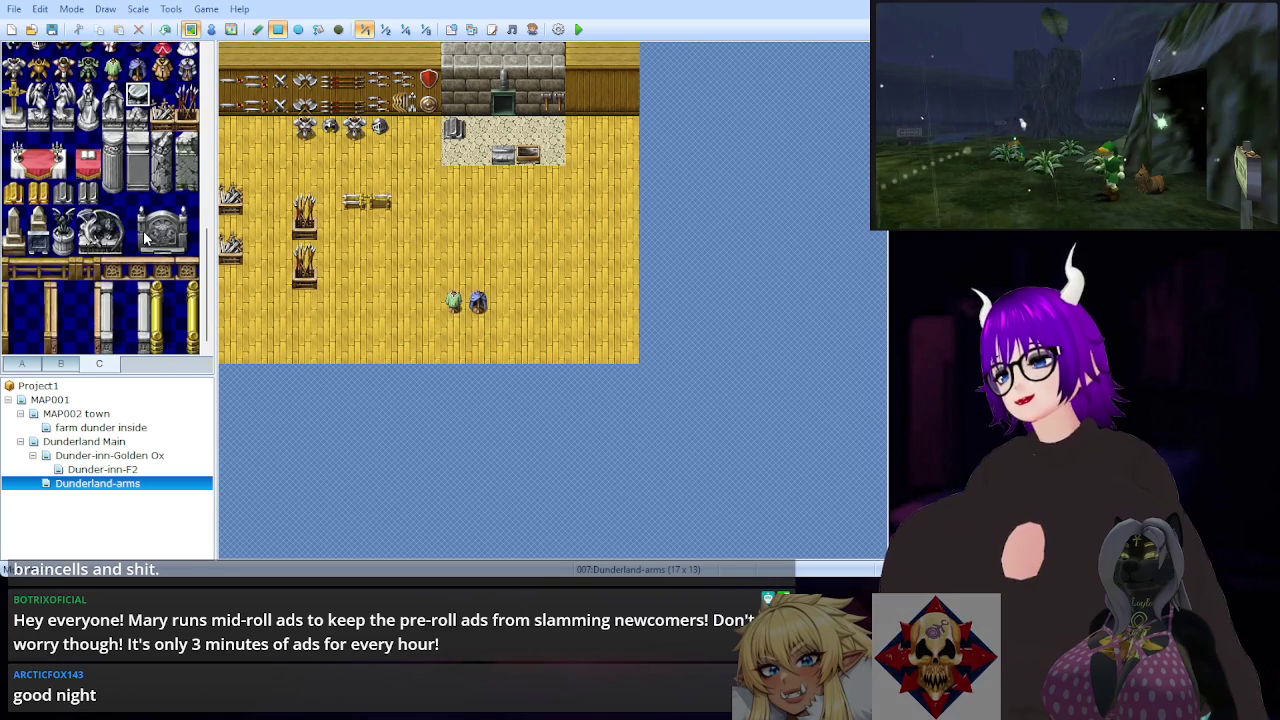
scroll(145, 232, "down", 10)
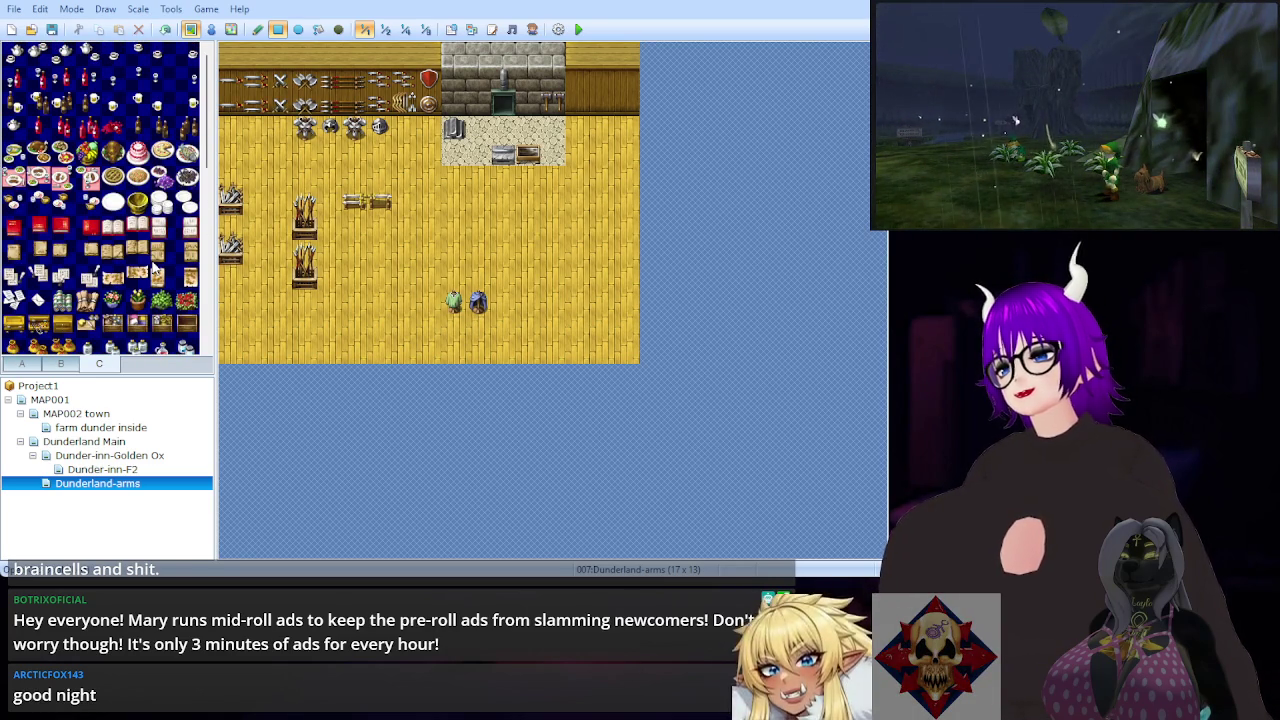
scroll(155, 268, "down", 4)
scroll(155, 268, "down", 2)
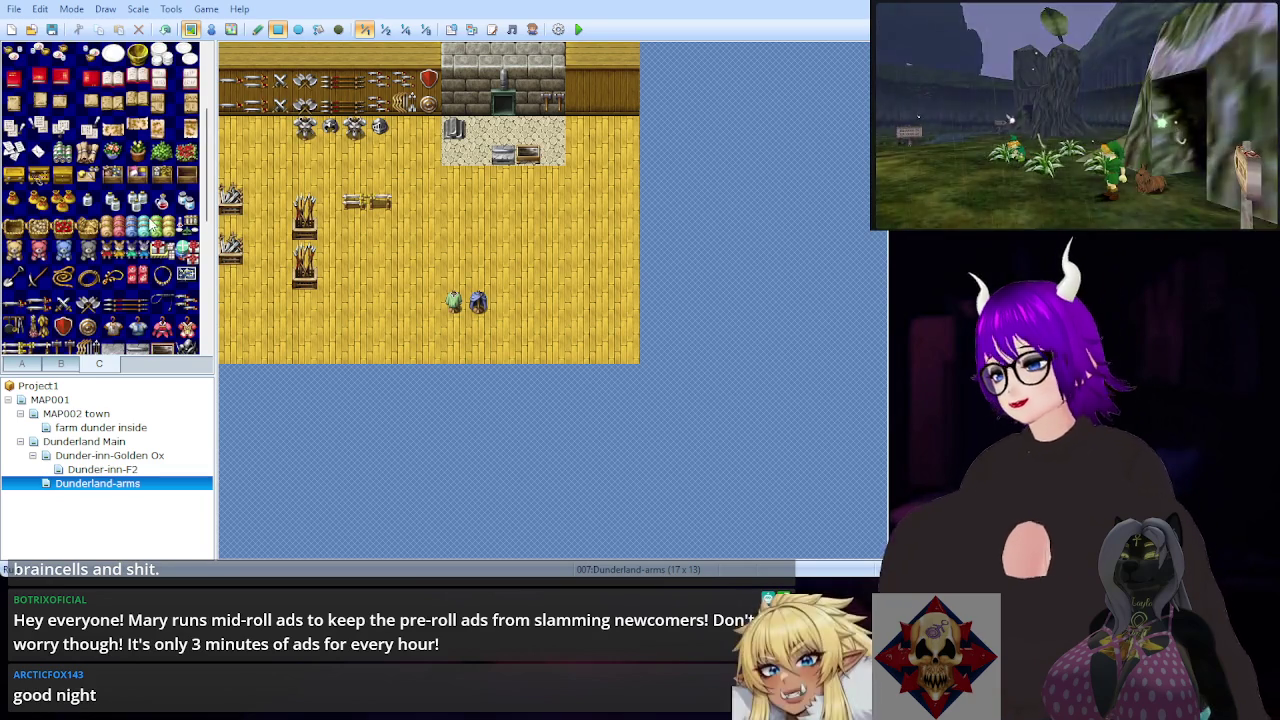
scroll(156, 278, "up", 7)
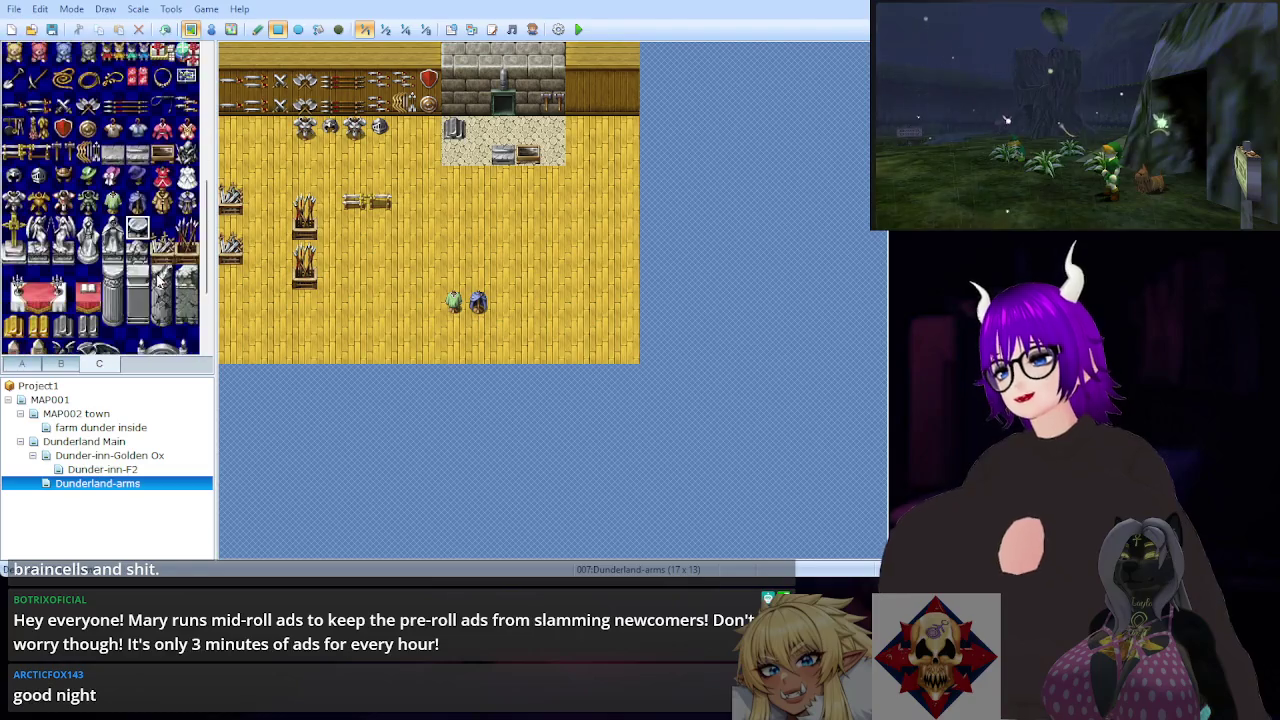
scroll(156, 278, "down", 6)
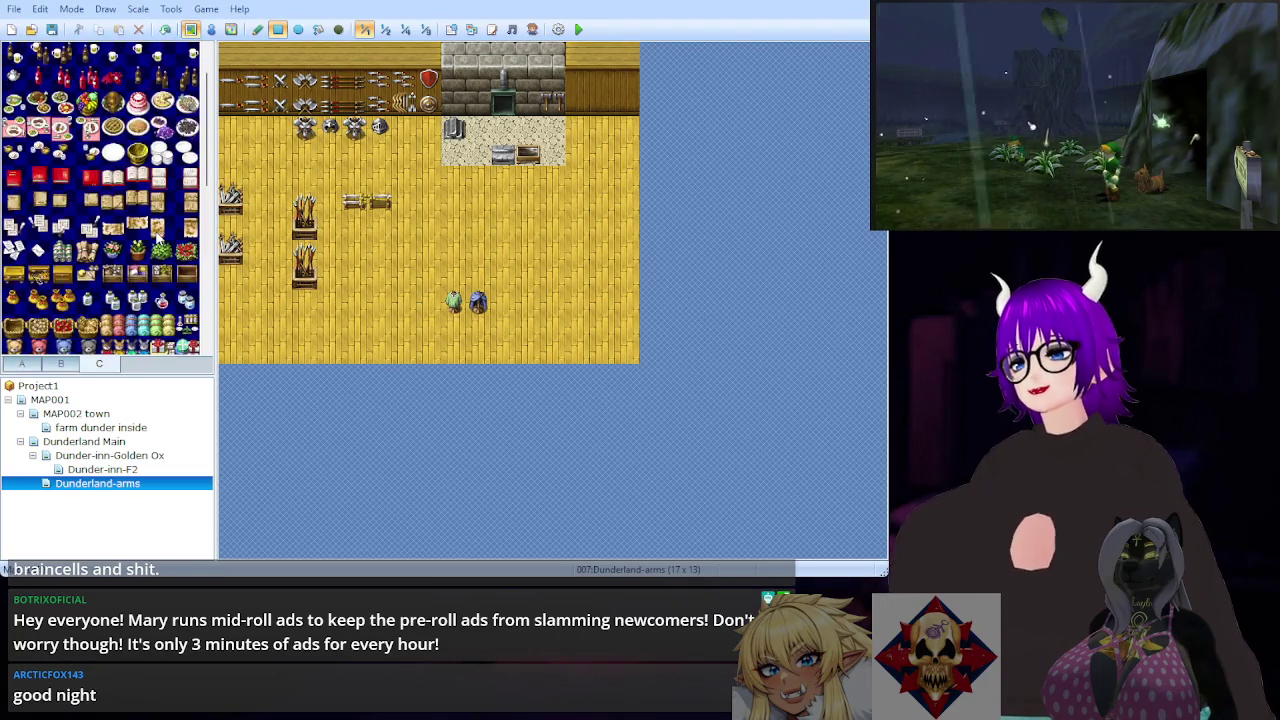
scroll(147, 270, "down", 3)
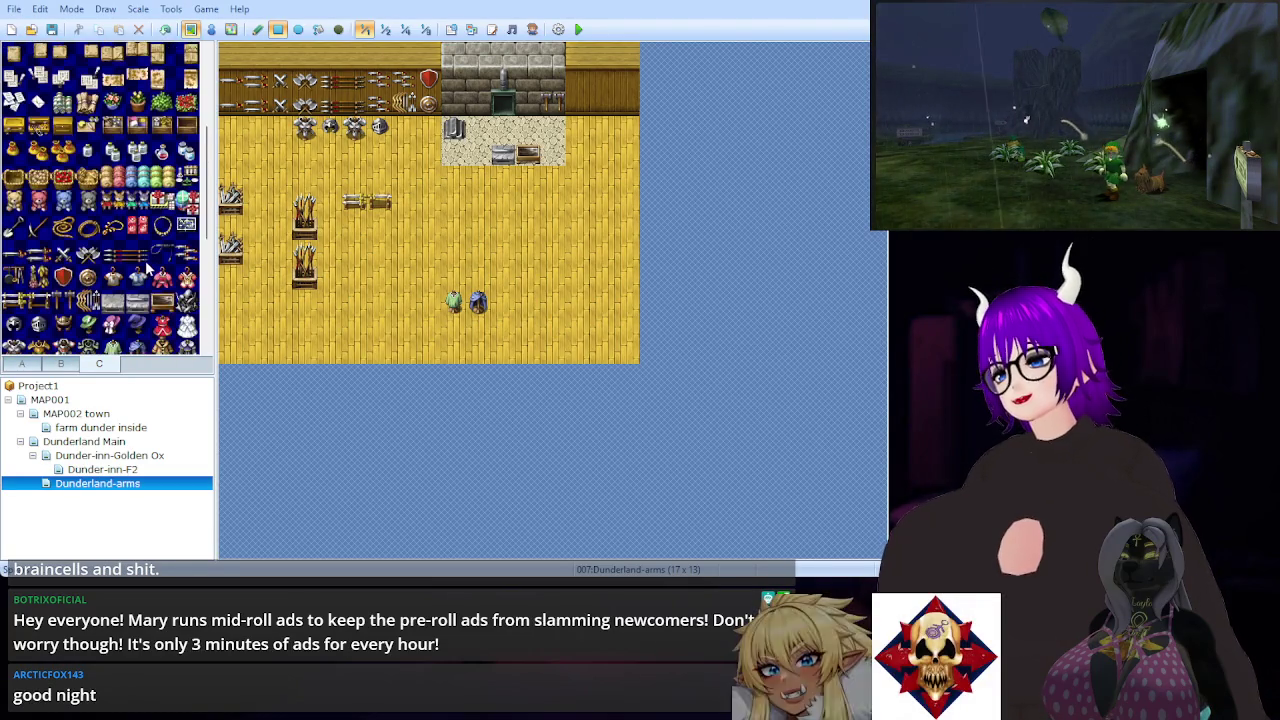
scroll(150, 274, "down", 3)
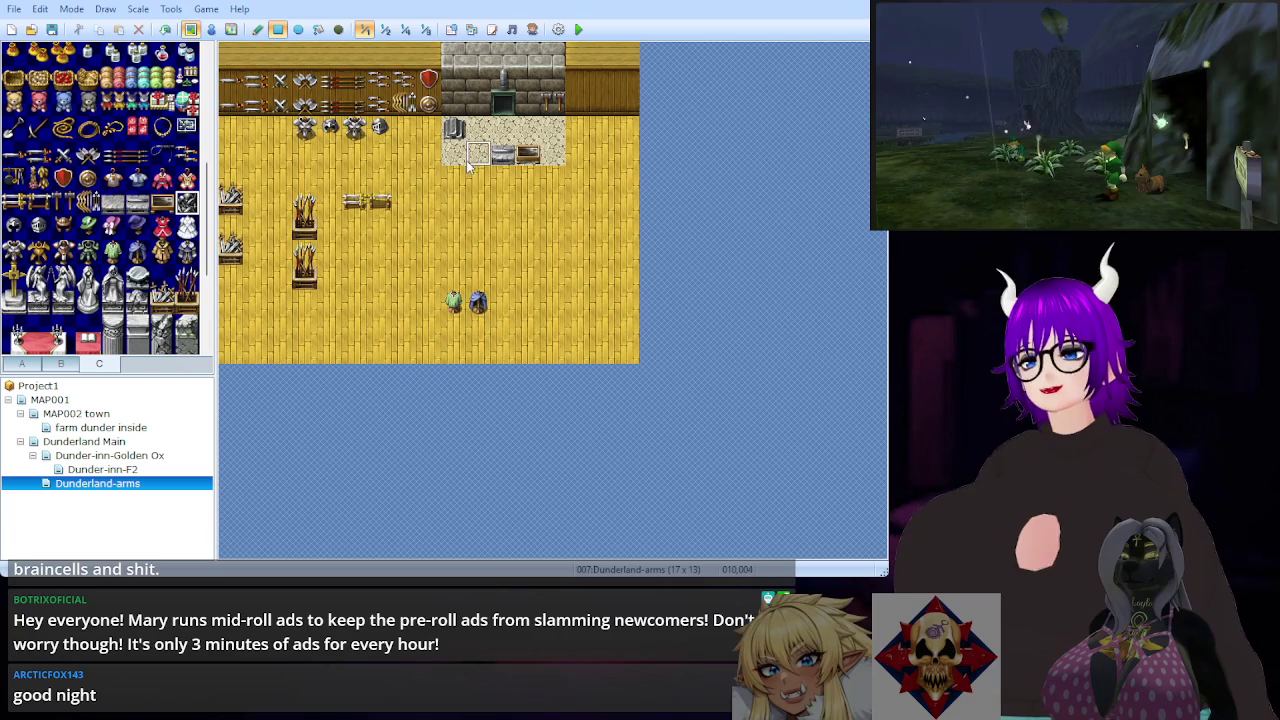
left_click(565, 145)
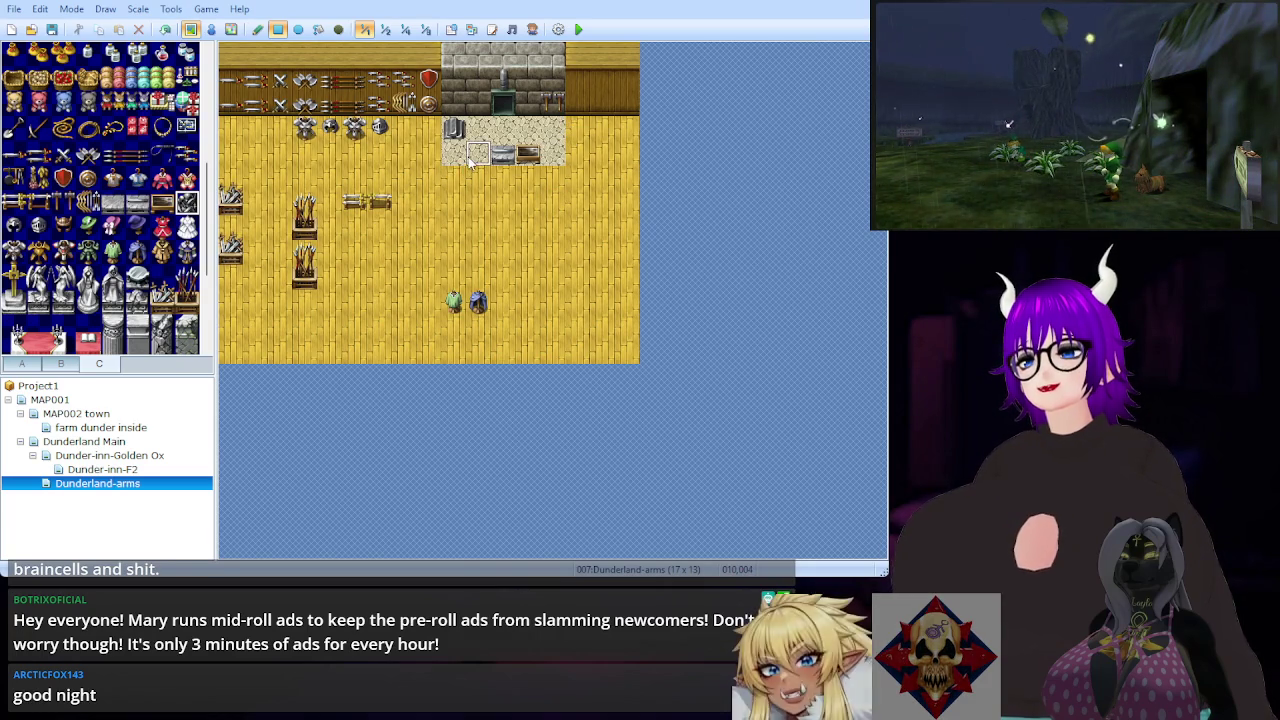
left_click(552, 152)
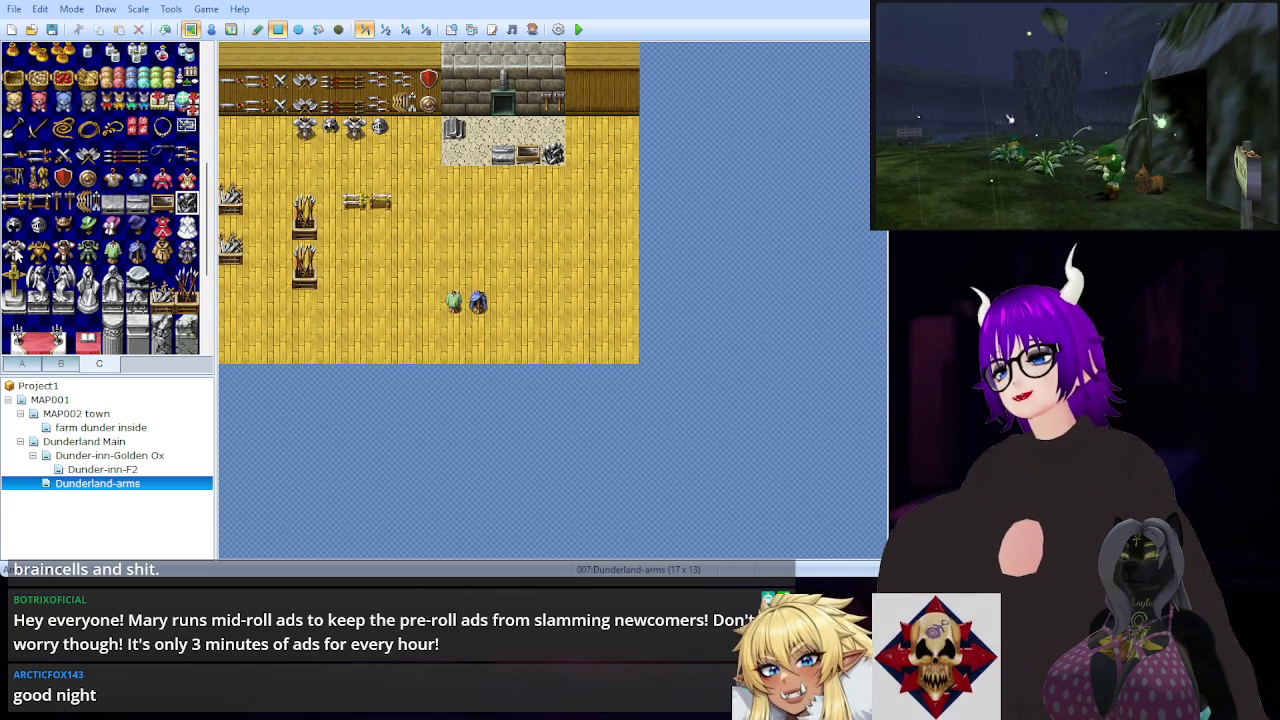
scroll(70, 228, "up", 2)
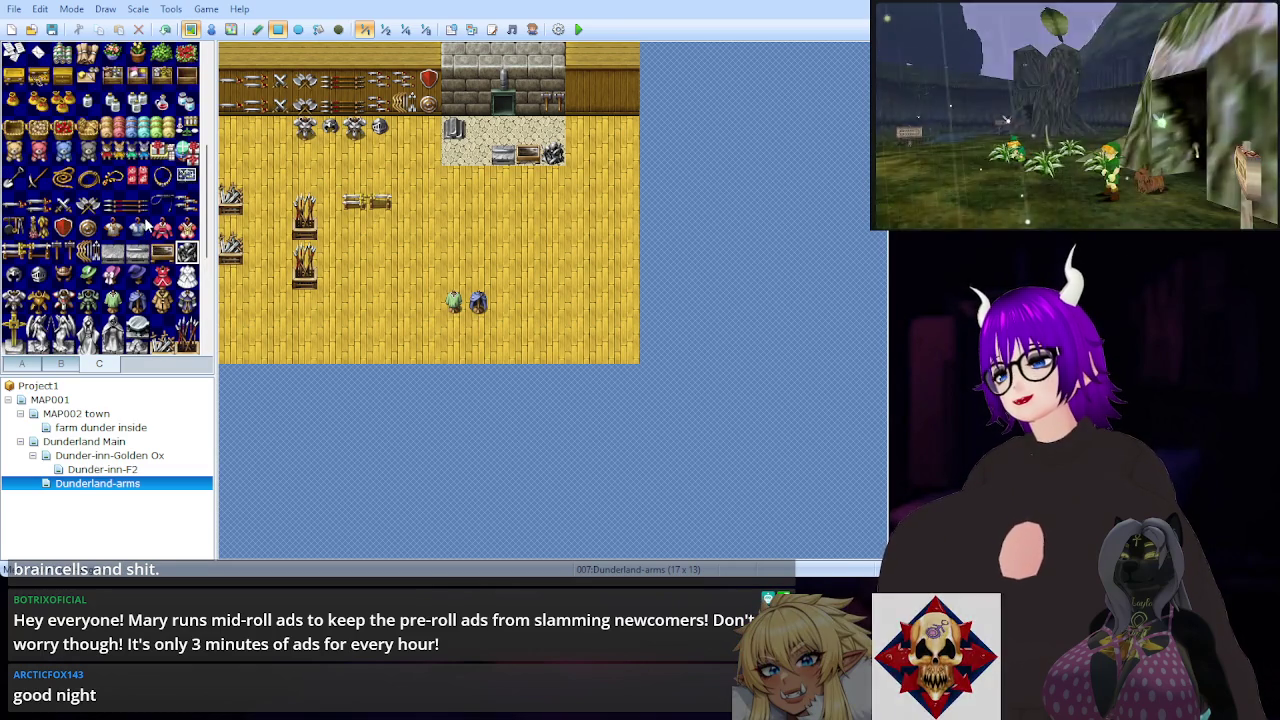
Step: Select the coiled rope tile to place right of the stone floor
scroll(148, 225, "down", 2)
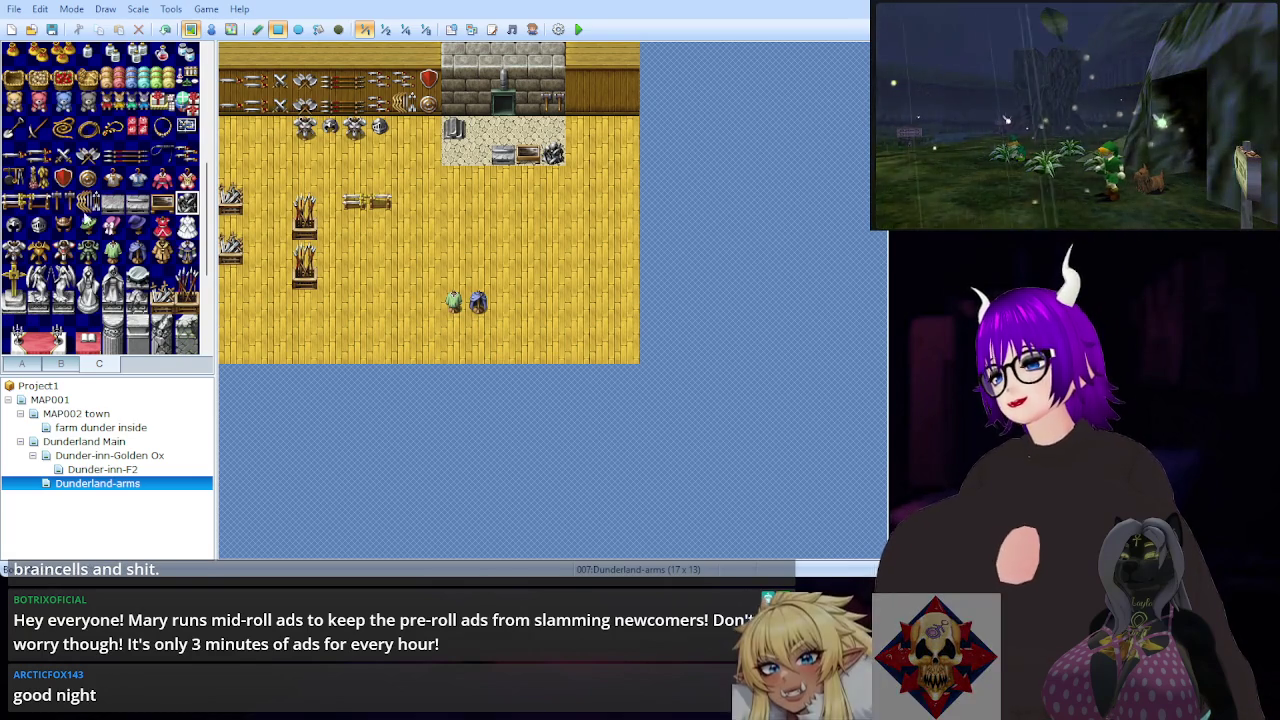
left_click(64, 131)
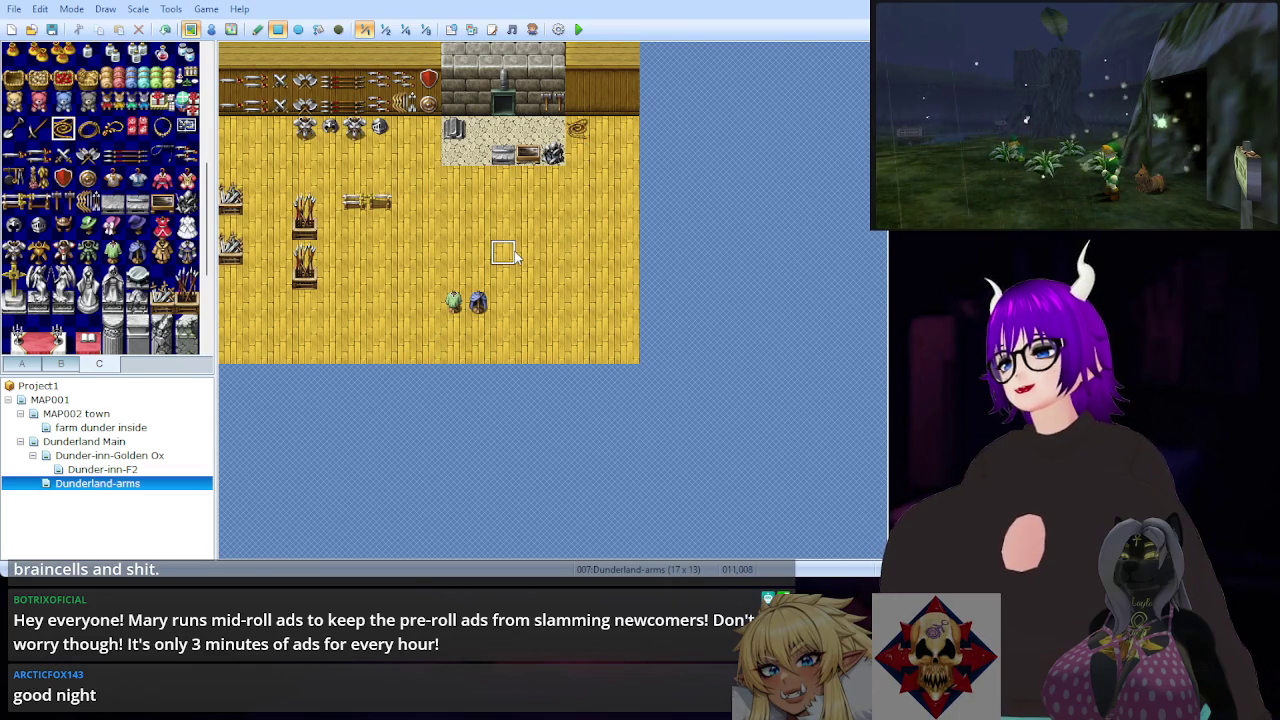
scroll(97, 232, "down", 5)
scroll(100, 215, "down", 5)
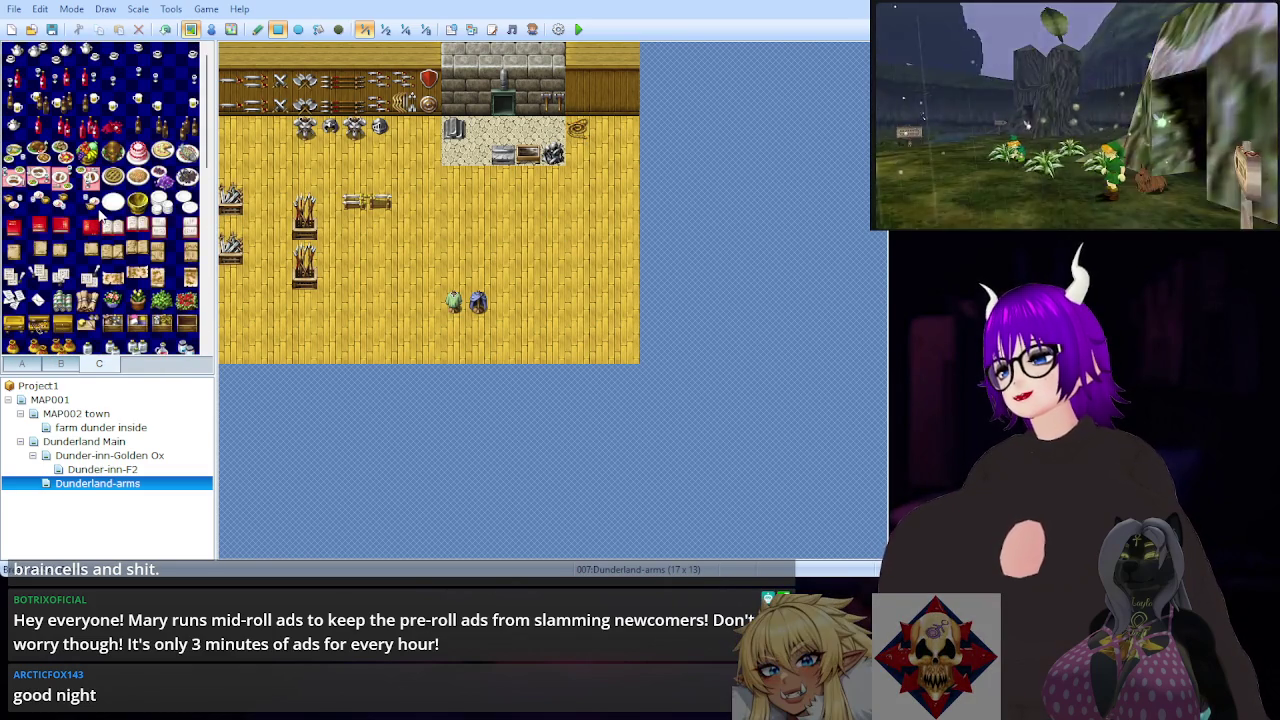
Step: From tab B, put barrels in the top-right corner and a sack below the stone floor
left_click(60, 364)
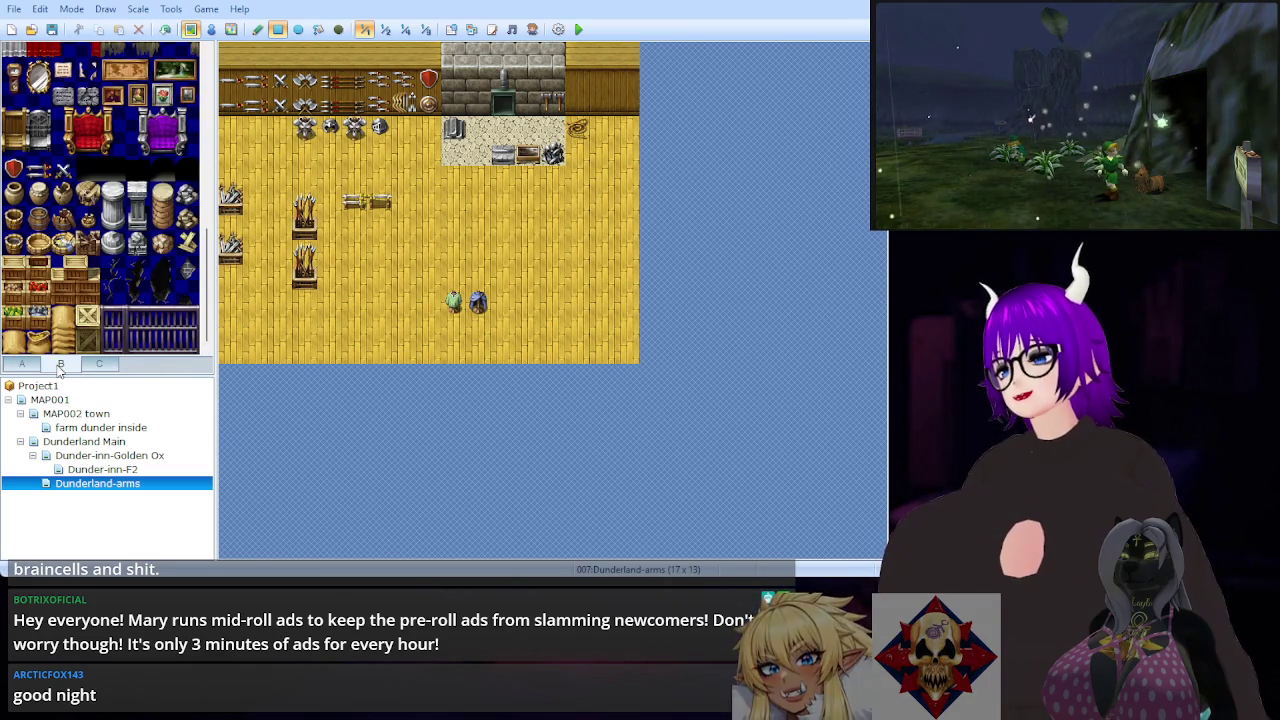
scroll(97, 232, "up", 2)
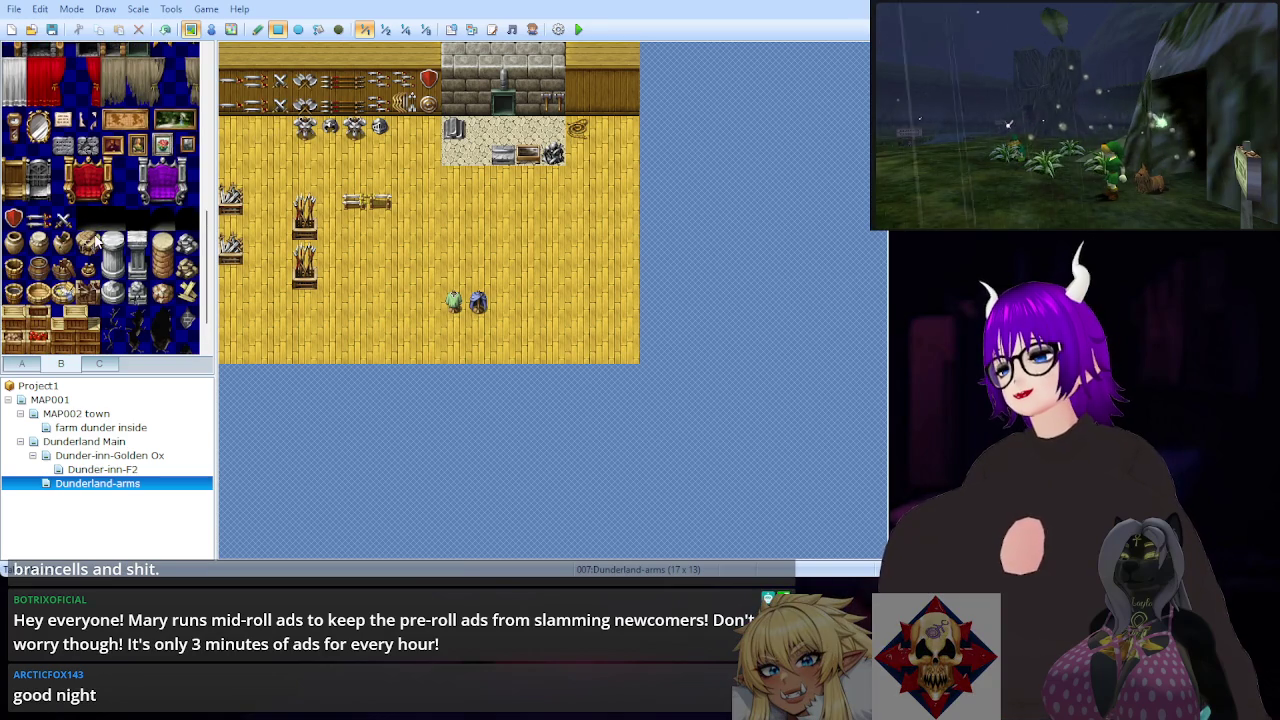
scroll(97, 244, "up", 2)
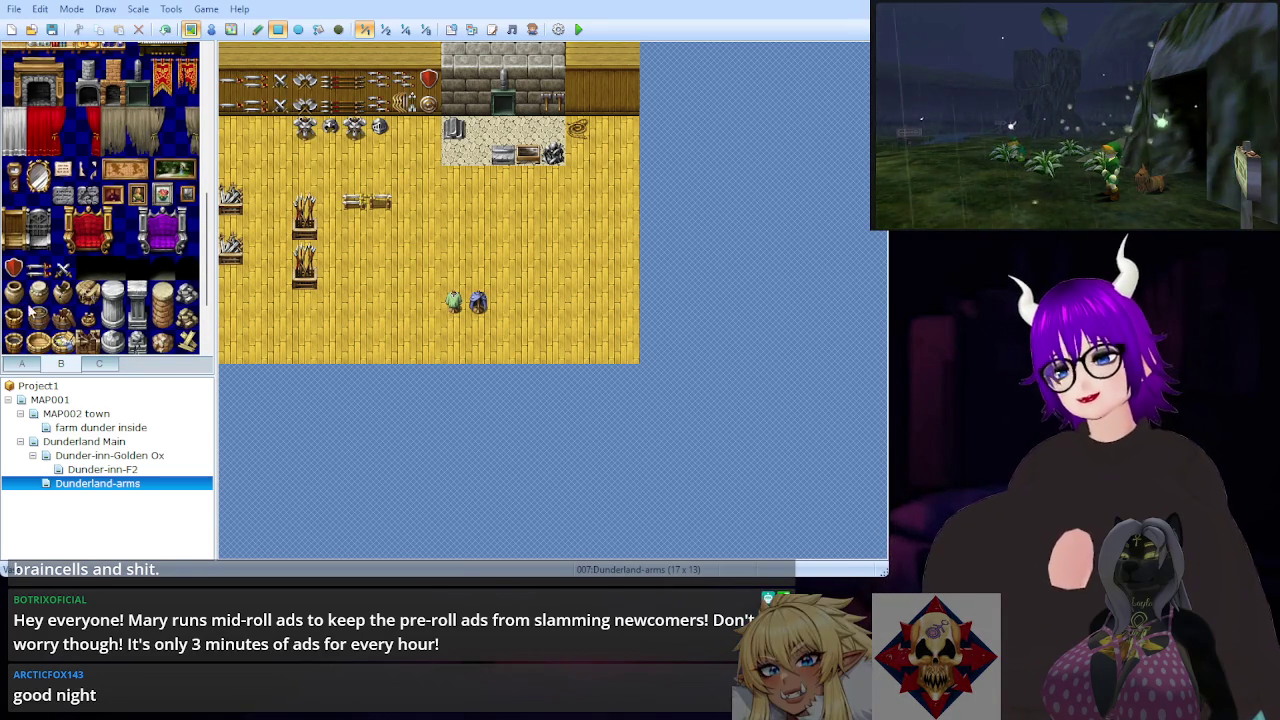
left_click(627, 129)
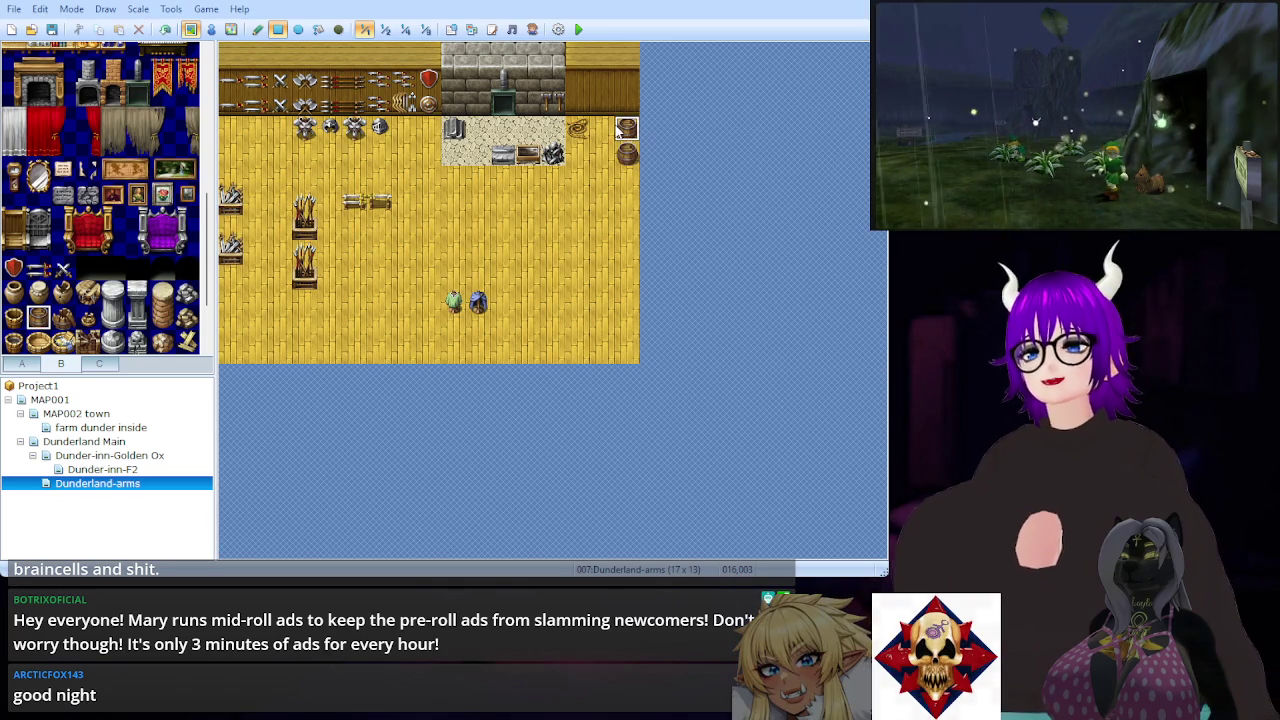
scroll(116, 250, "down", 1)
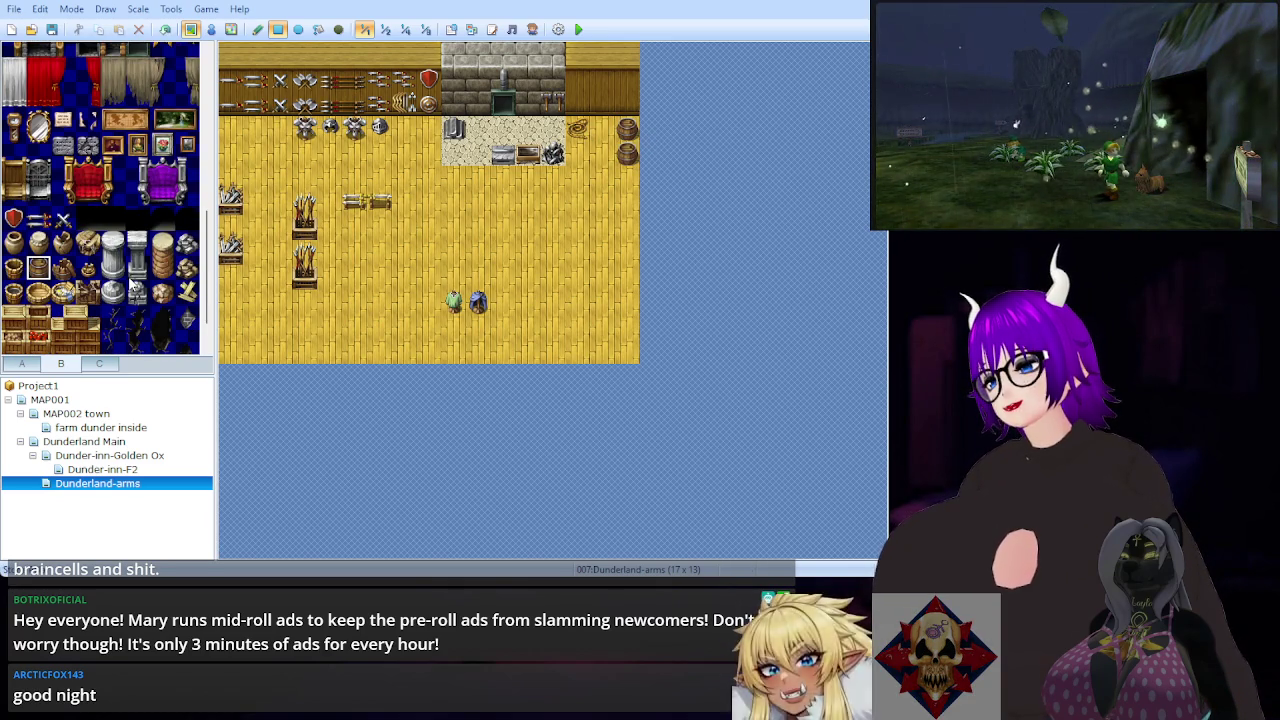
left_click(62, 243)
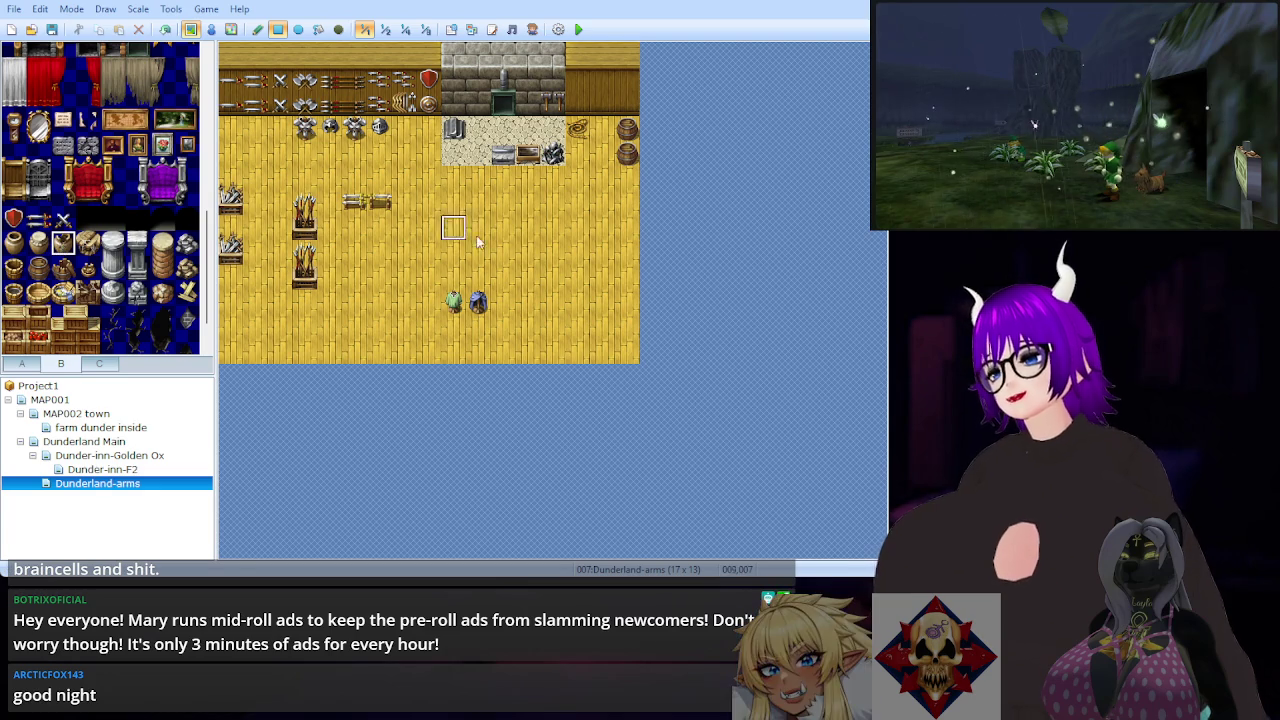
left_click(522, 186)
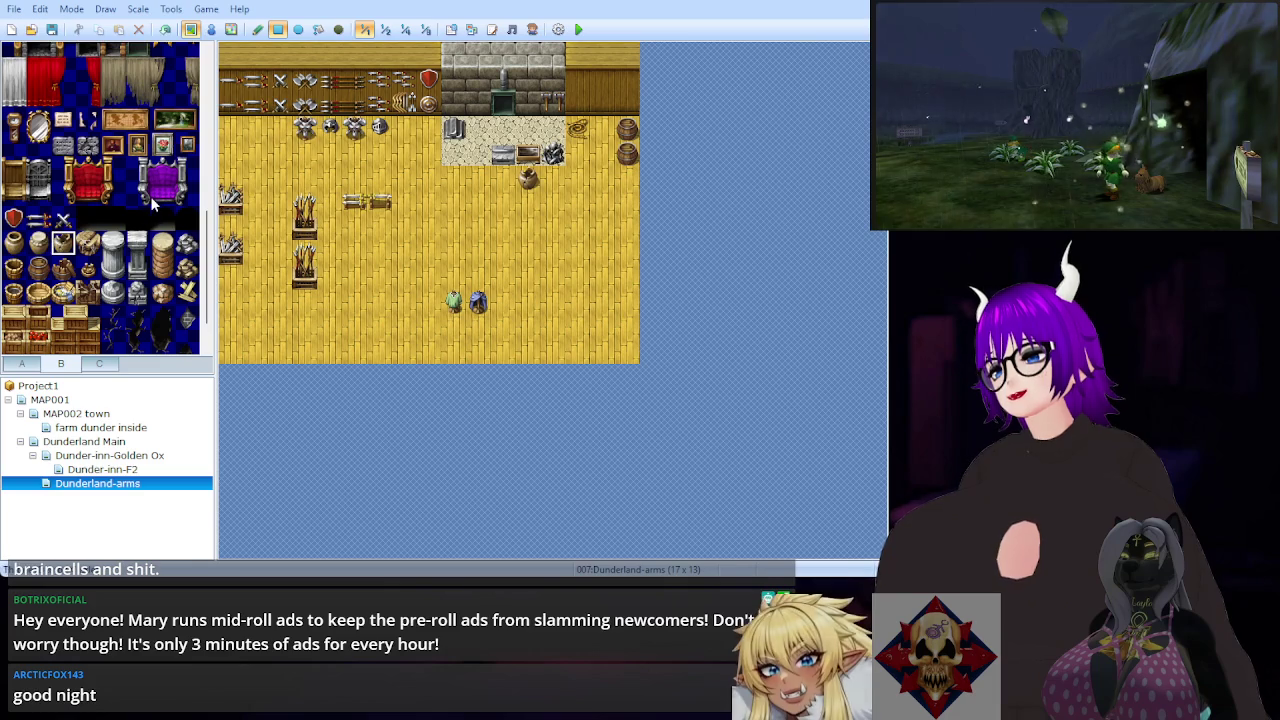
Step: Add a tool beside the rope and a grey gear on the stone floor
scroll(152, 205, "down", 2)
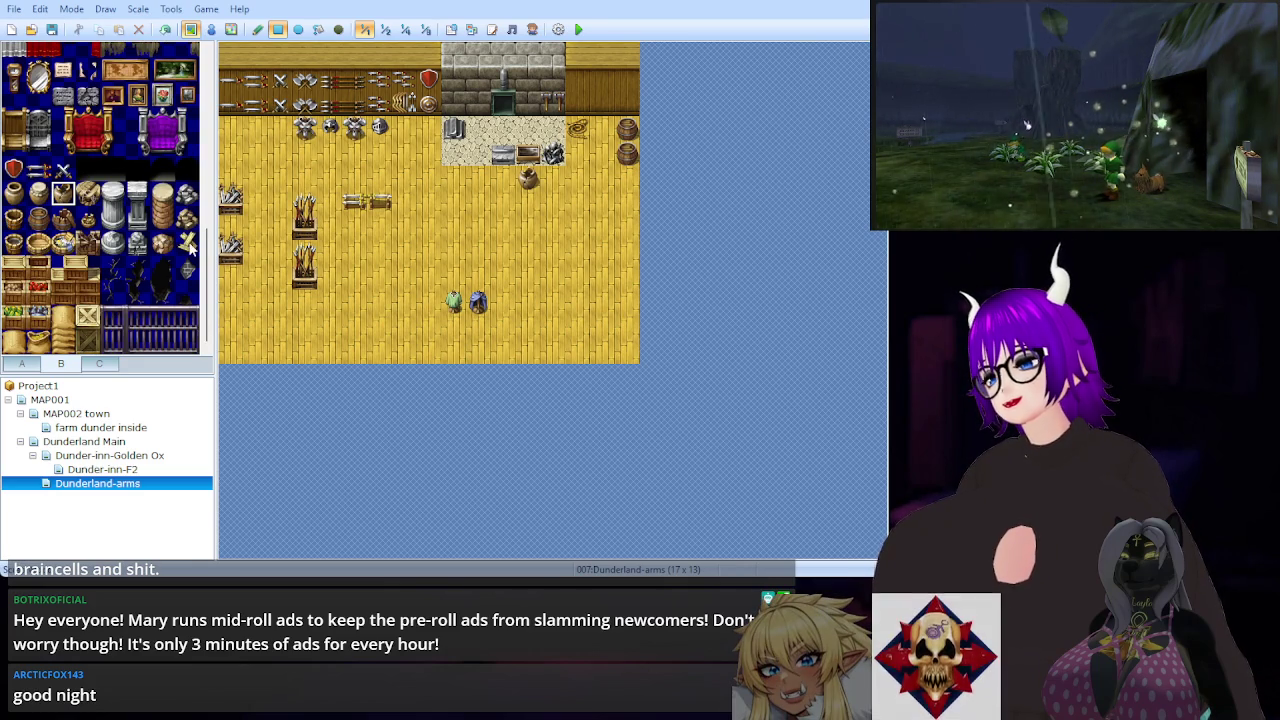
left_click(602, 127)
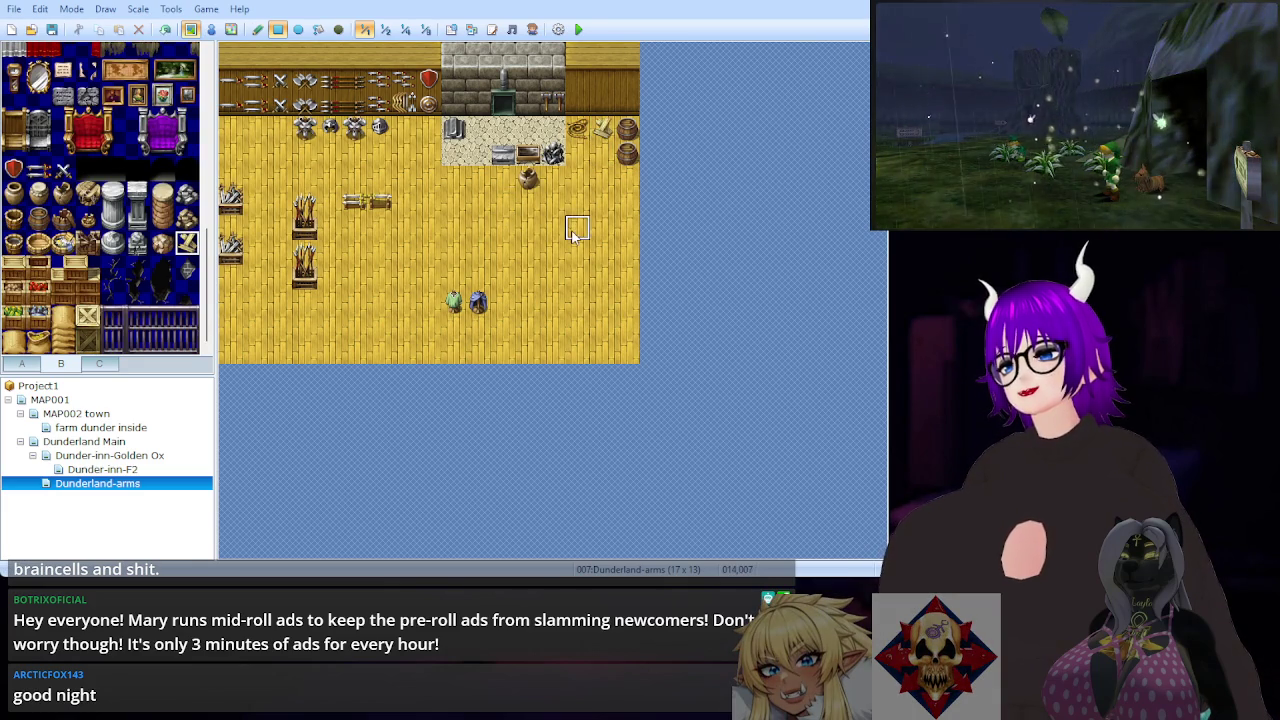
left_click(187, 192)
left_click(450, 153)
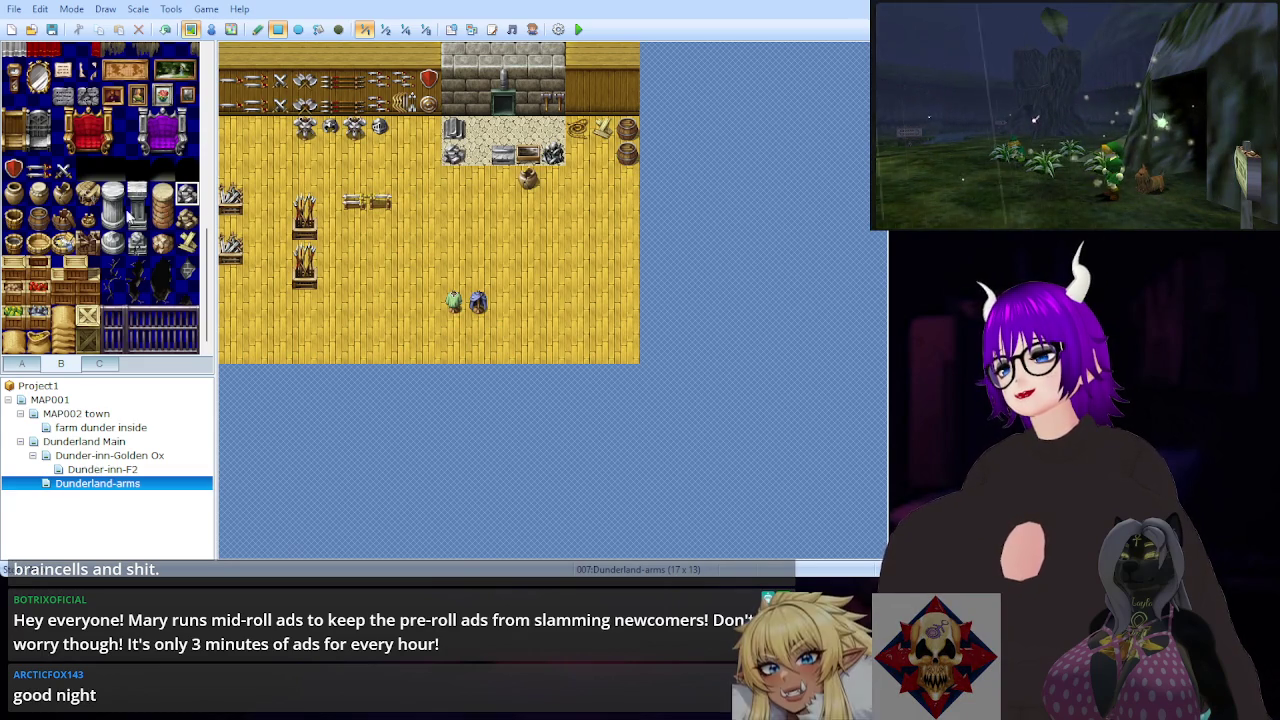
scroll(124, 225, "up", 3)
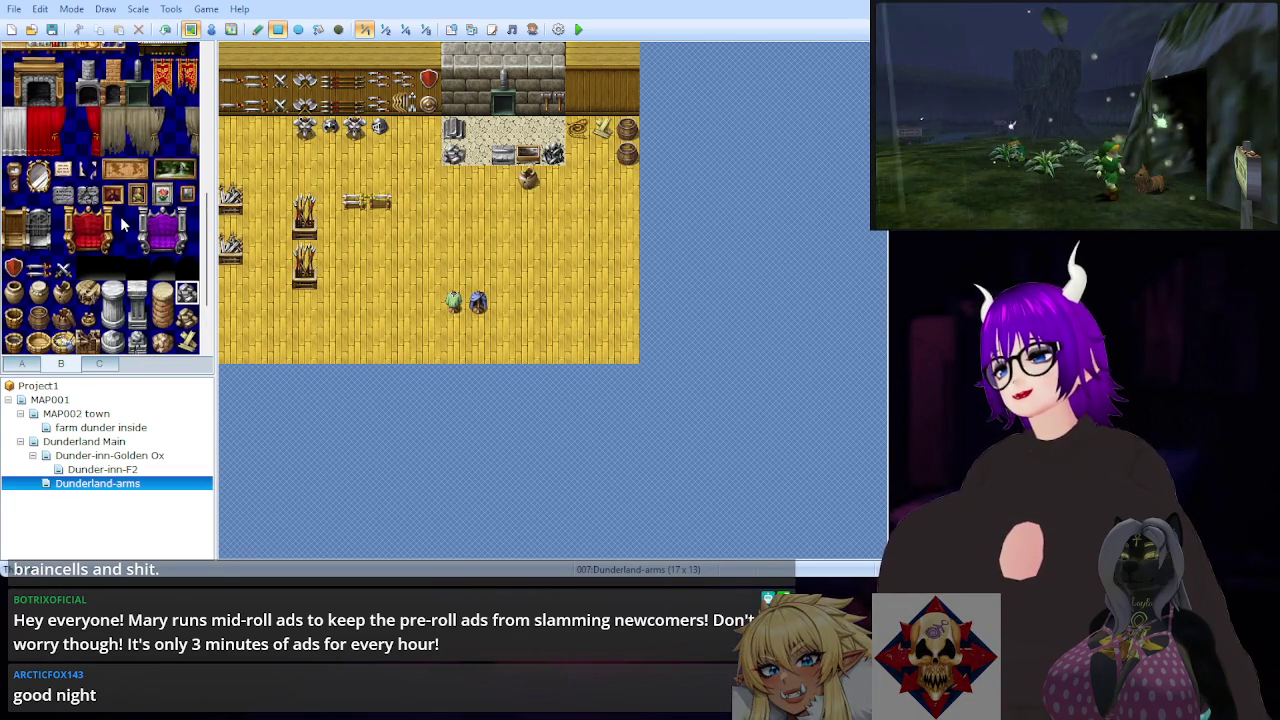
Step: Browse tileset B and pick single tiles near the fireplace instead of the whole forge
scroll(122, 225, "up", 2)
scroll(100, 215, "up", 3)
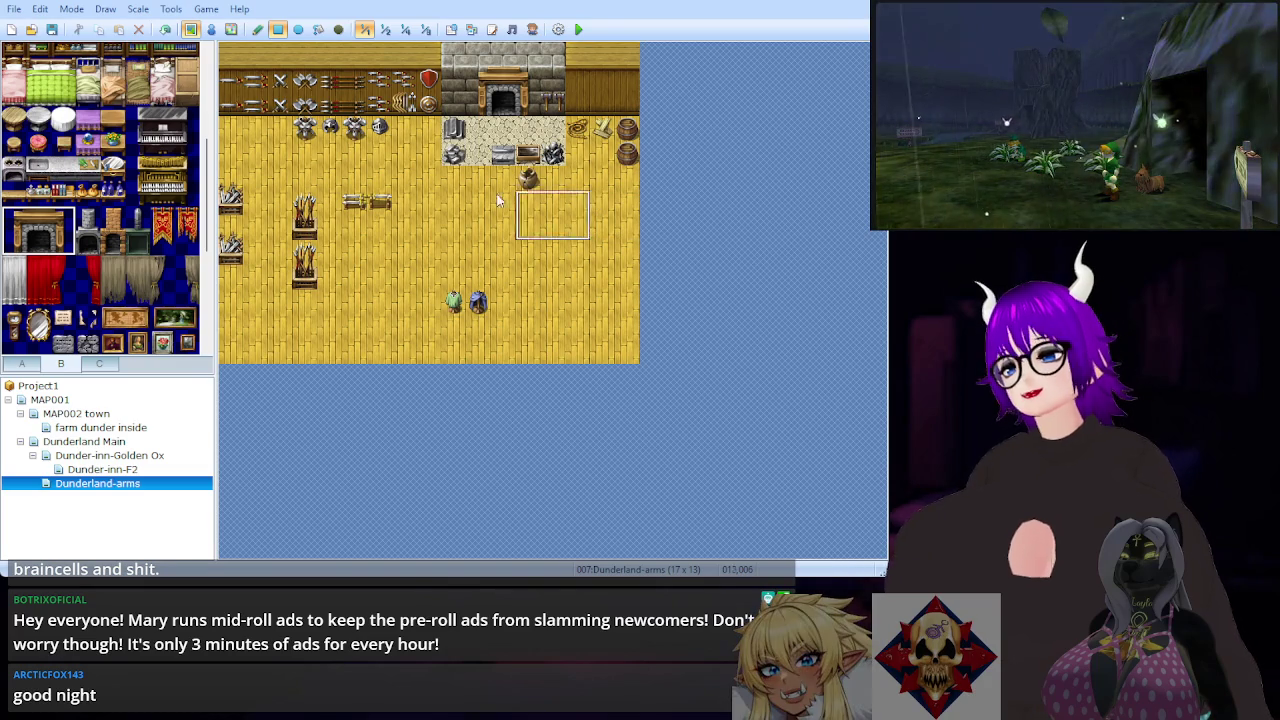
left_click(40, 245)
left_click(30, 228)
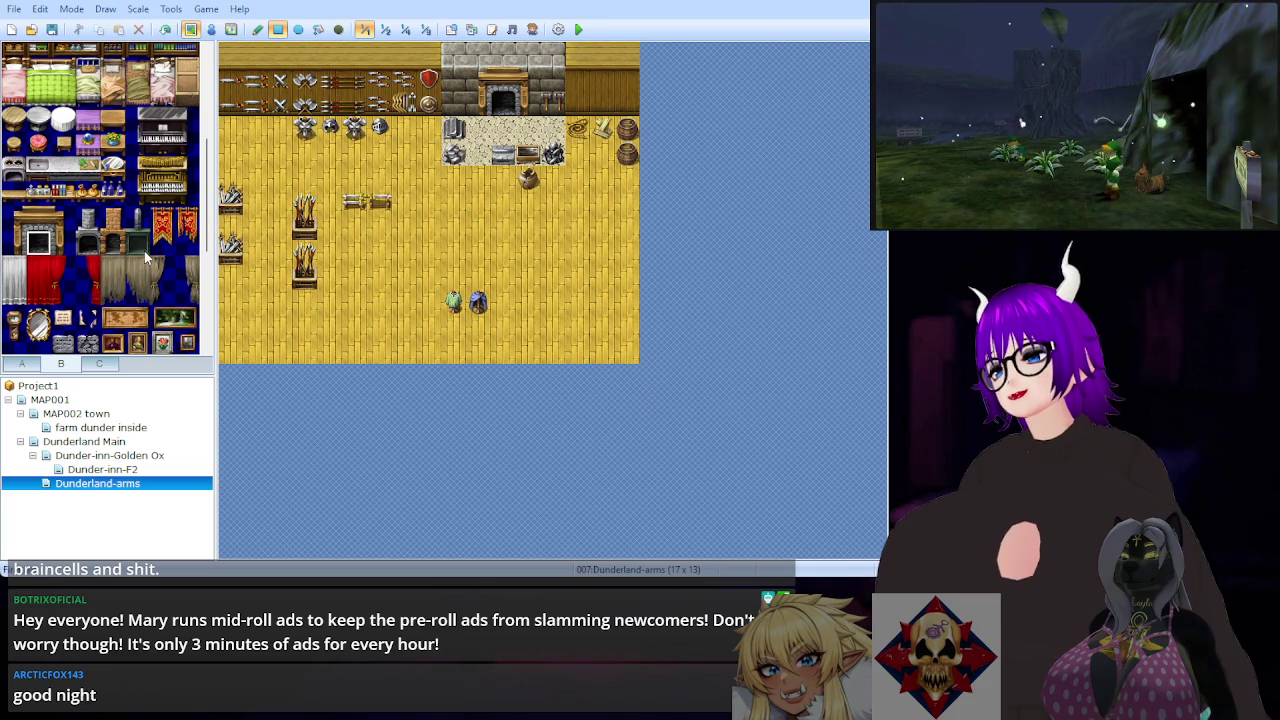
scroll(145, 258, "up", 2)
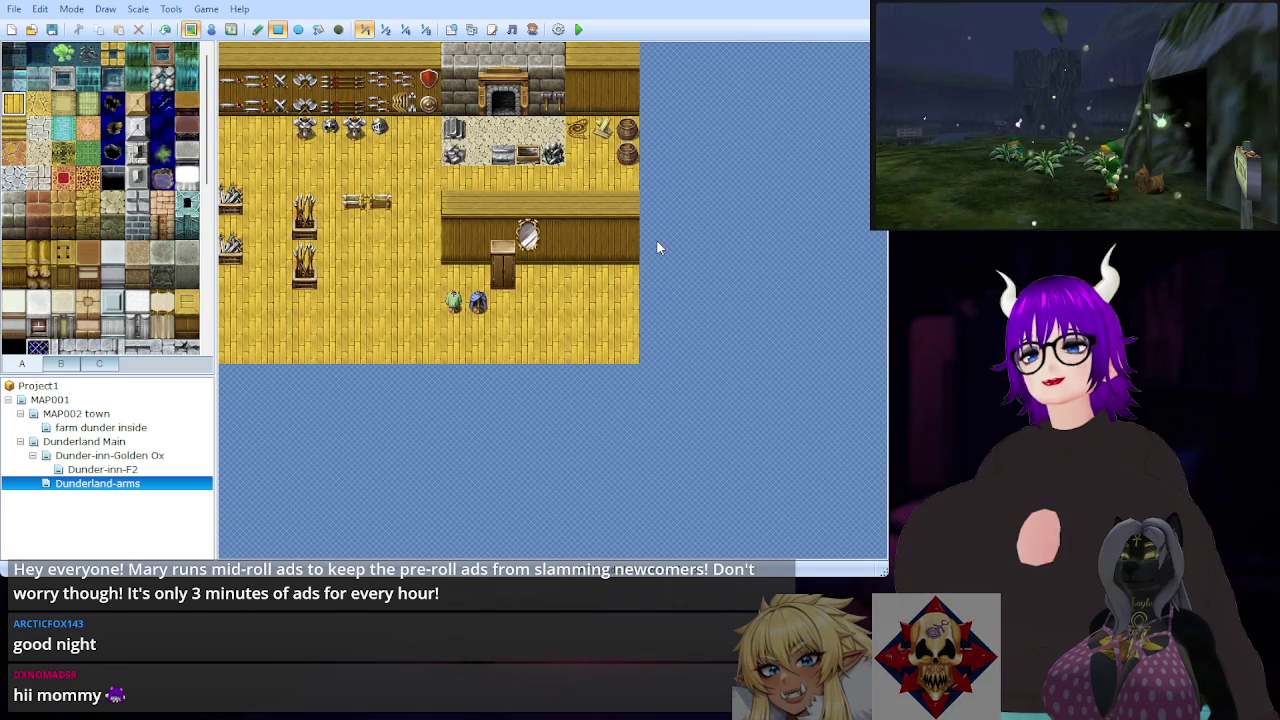
Step: Cover the wooden wall with a grey stone top and dark stone wall, then select sandy stone floor
left_click(14, 204)
left_click(455, 207)
left_click_drag(455, 207, 560, 207)
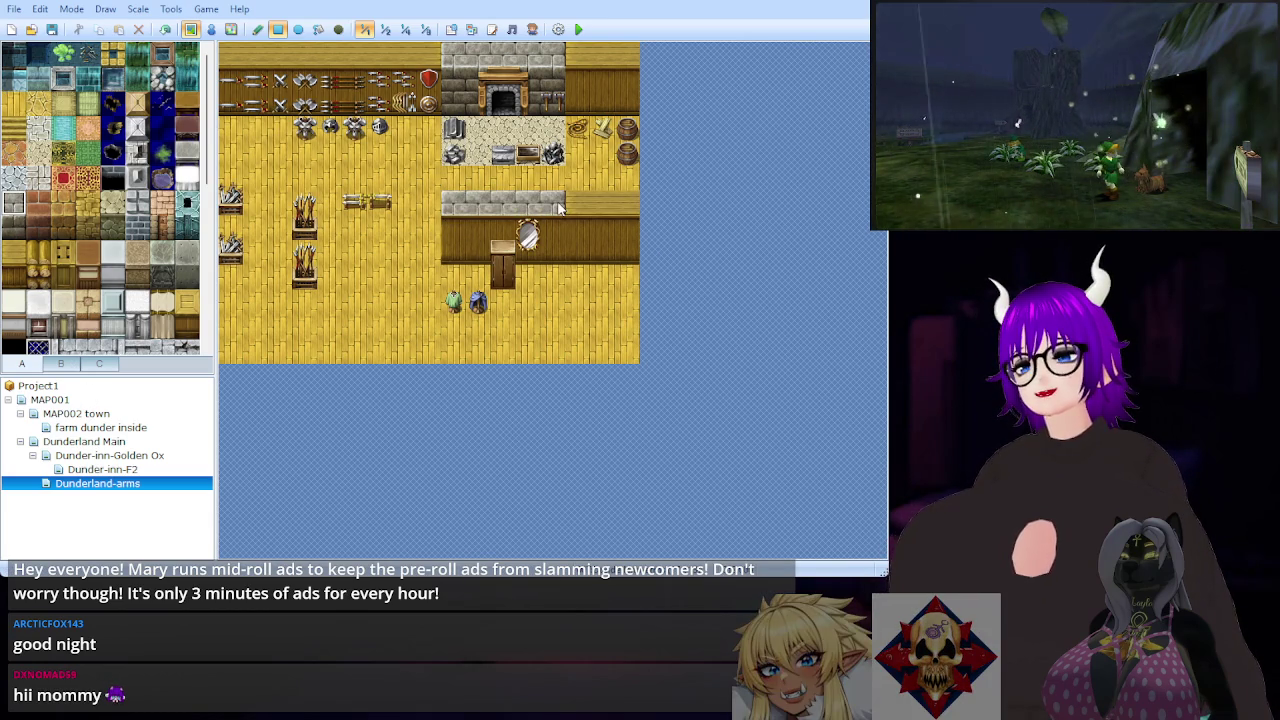
left_click(9, 229)
left_click_drag(453, 229, 552, 256)
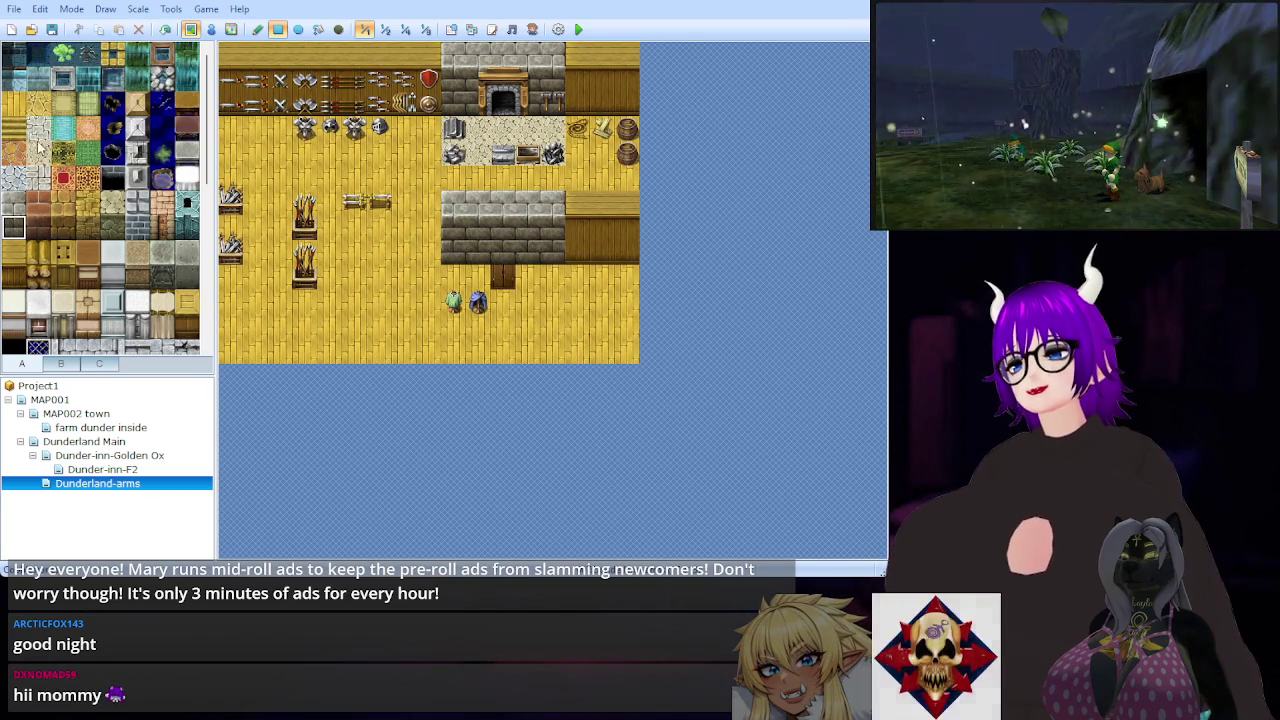
left_click(36, 152)
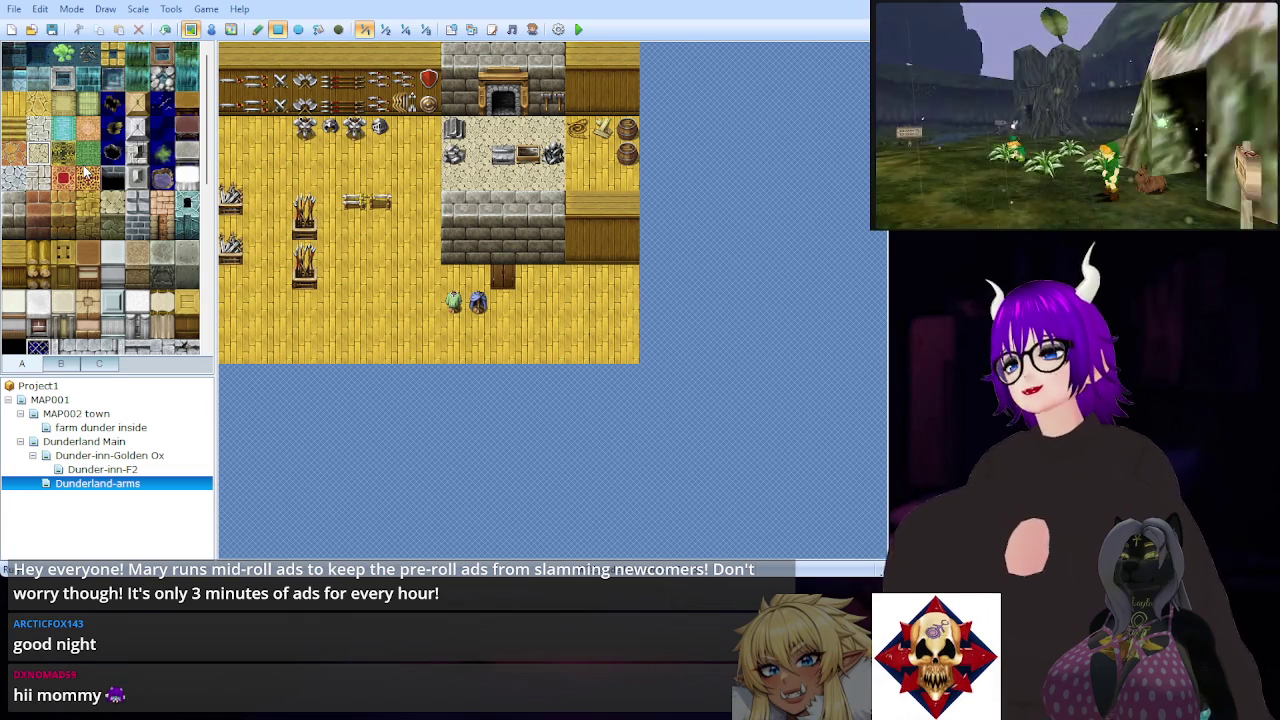
left_click(61, 362)
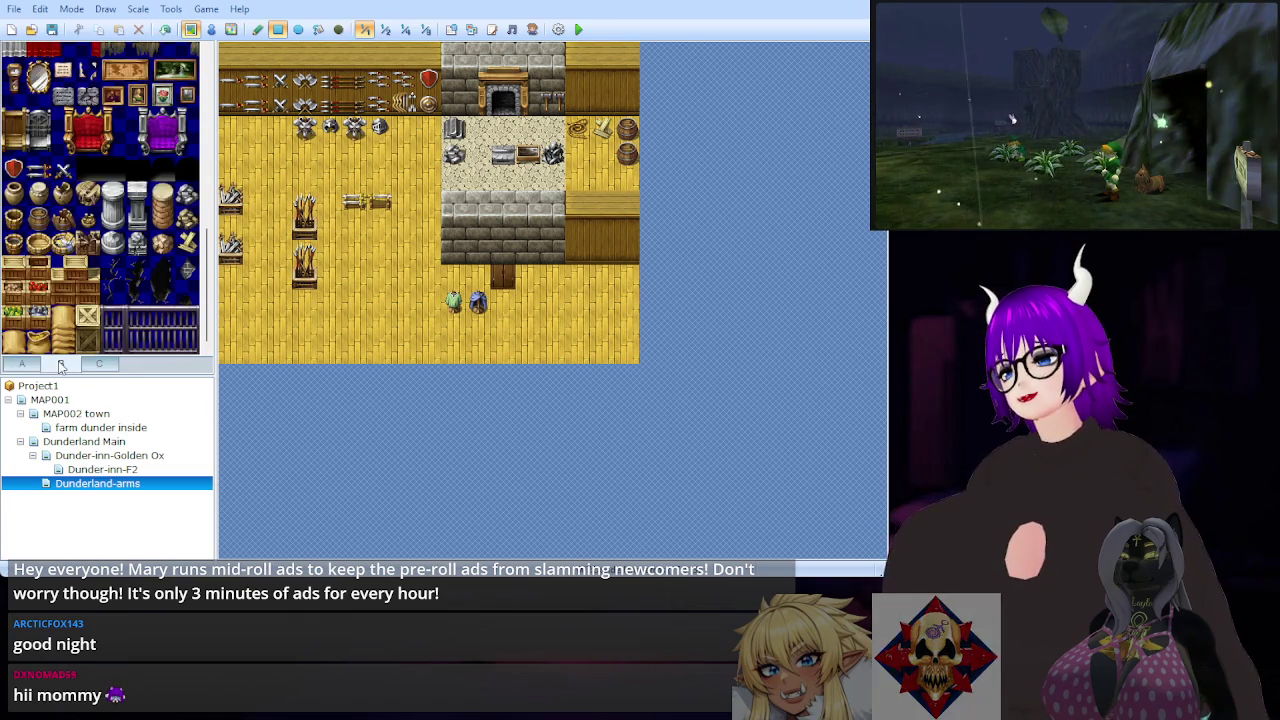
Step: Place a pot on the stone floor, then bring up the tab A terrain tiles
left_click(22, 250)
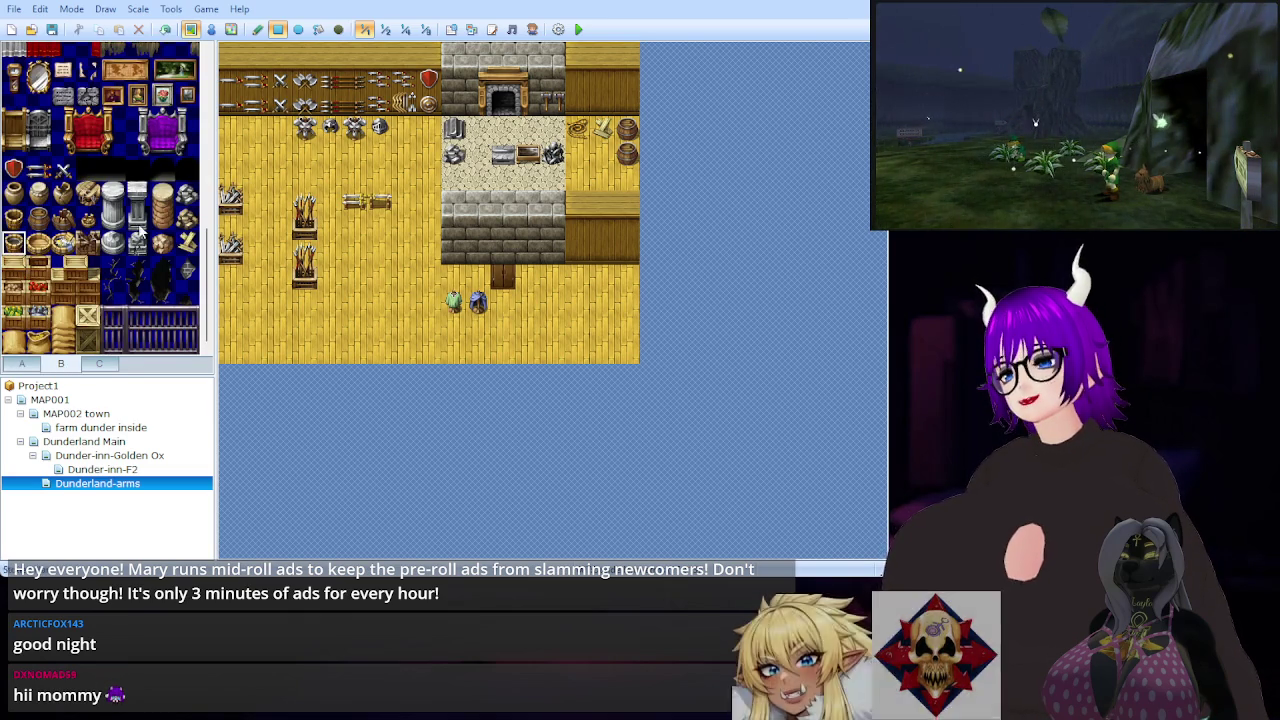
left_click(556, 182)
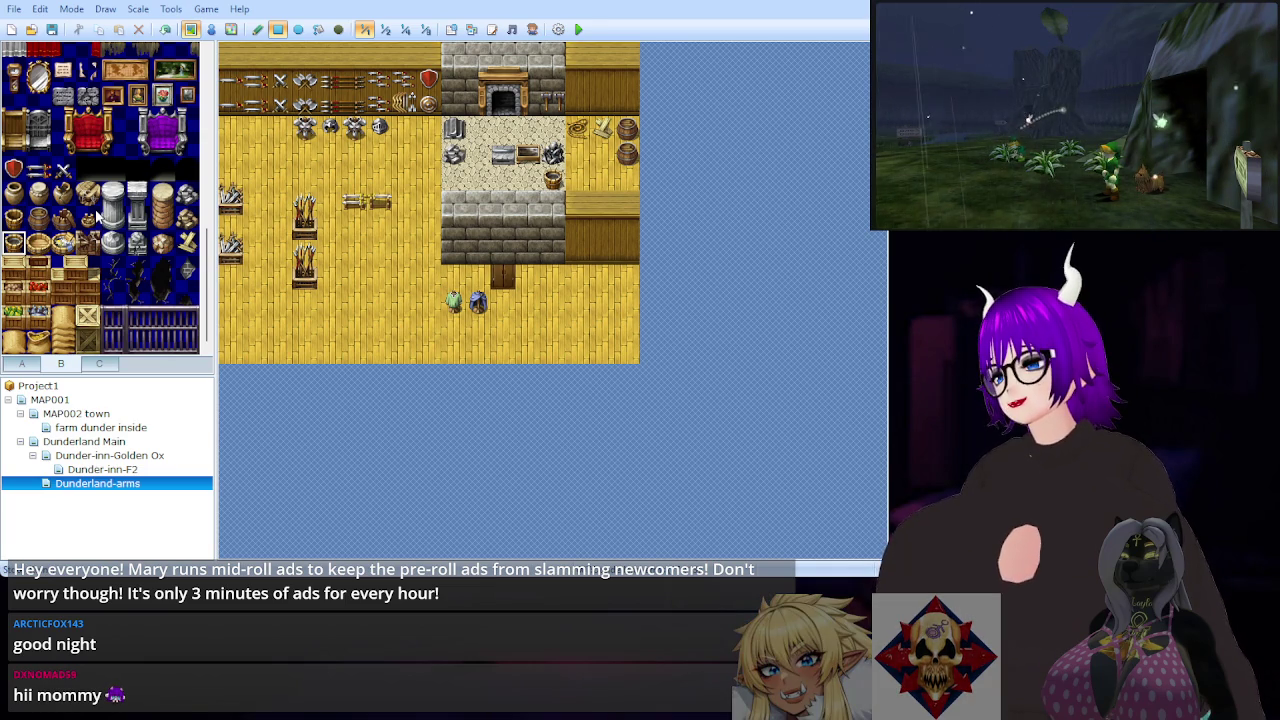
scroll(97, 215, "up", 5)
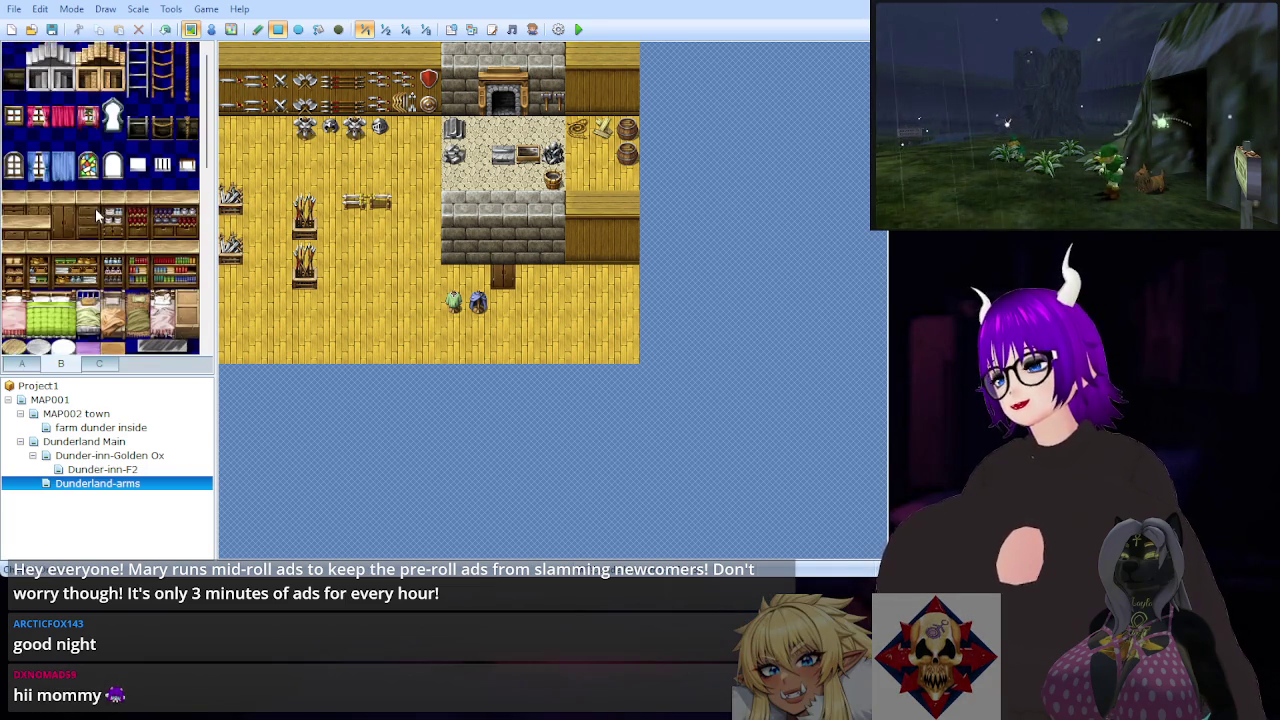
scroll(125, 210, "down", 2)
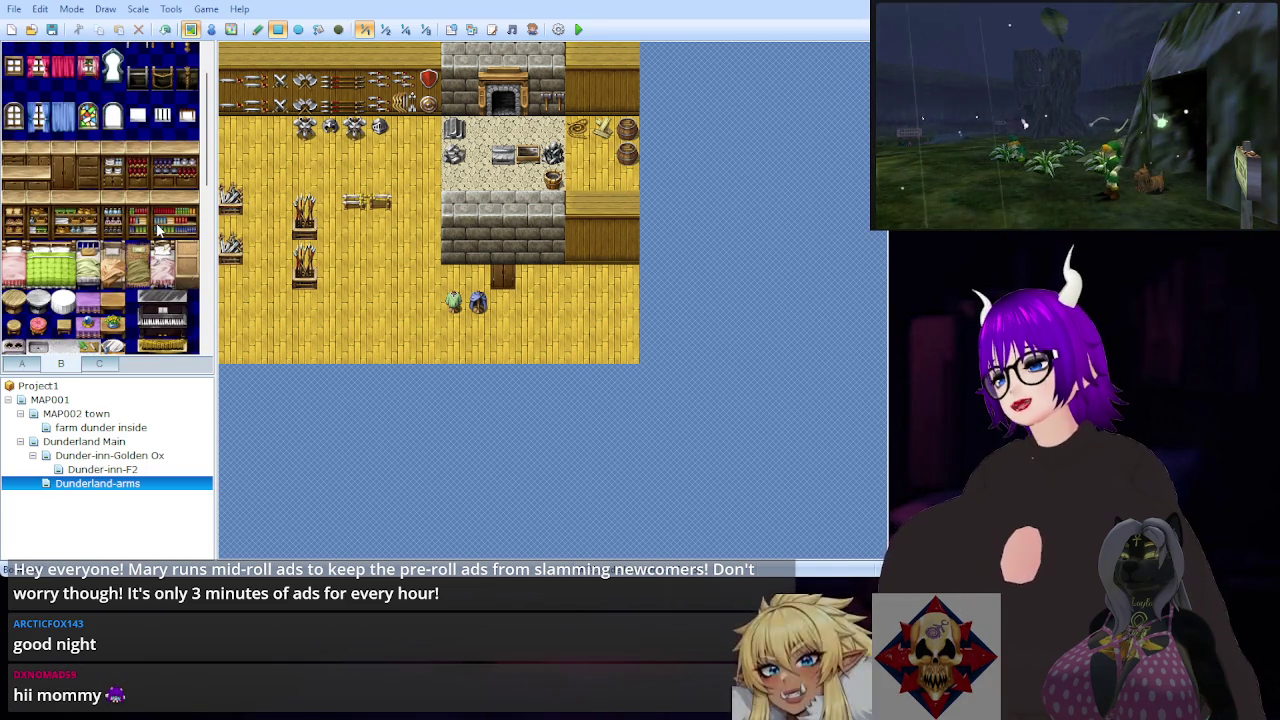
scroll(158, 228, "down", 8)
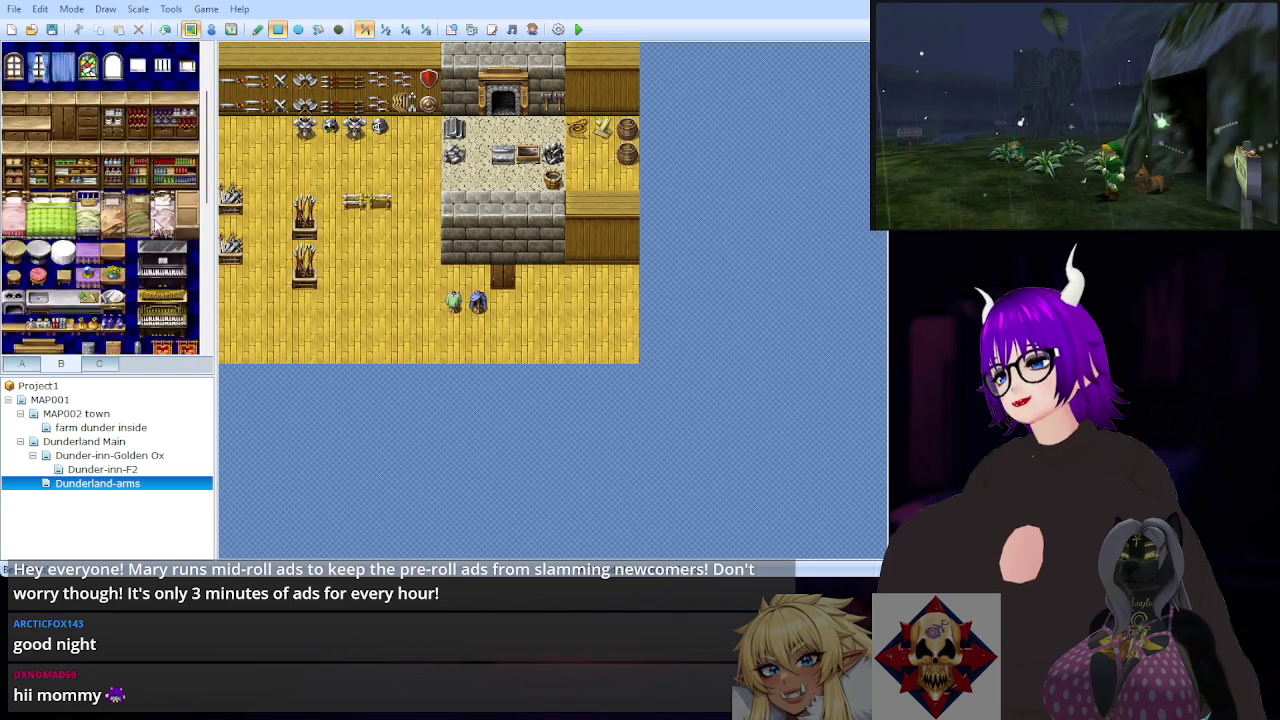
scroll(158, 228, "down", 5)
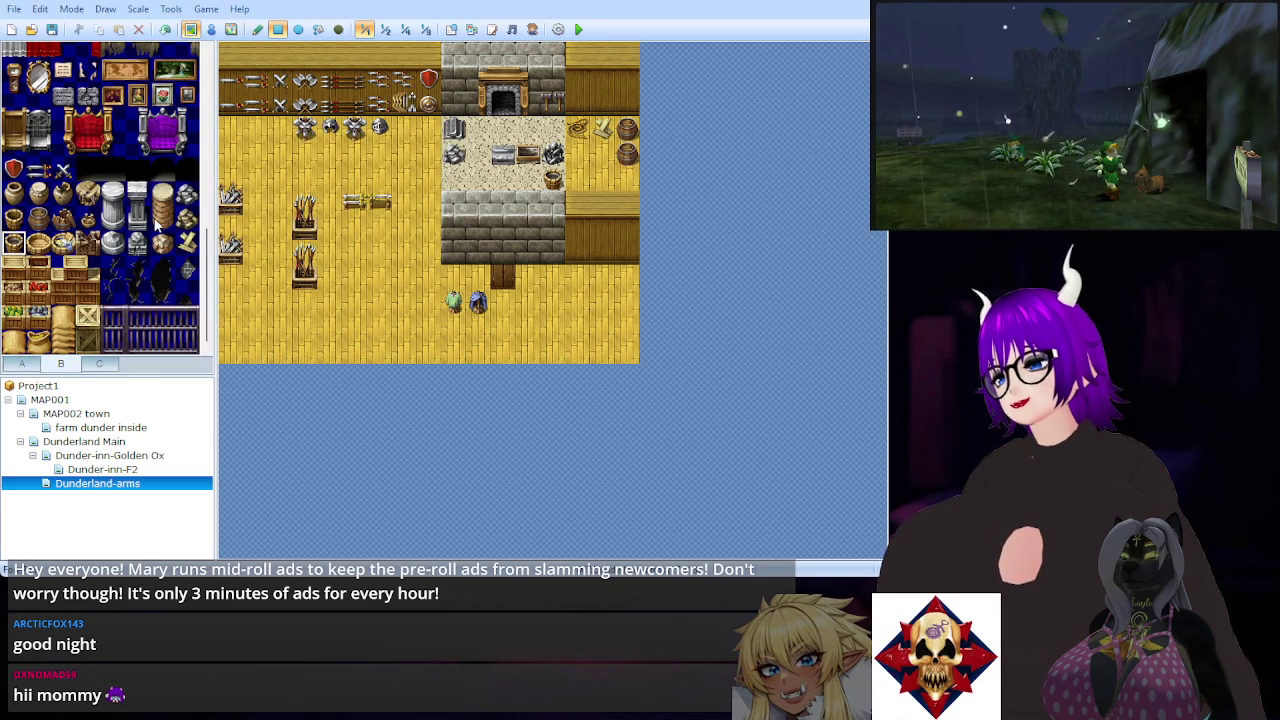
scroll(156, 228, "down", 10)
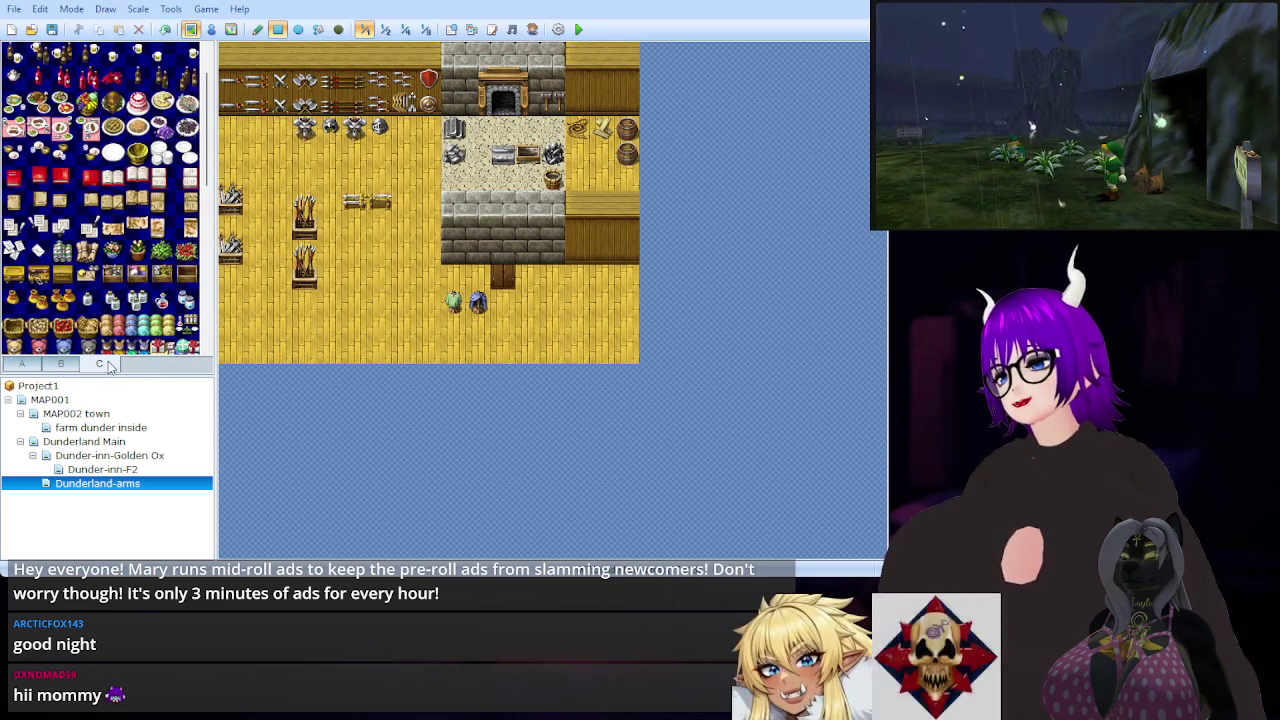
scroll(165, 208, "down", 4)
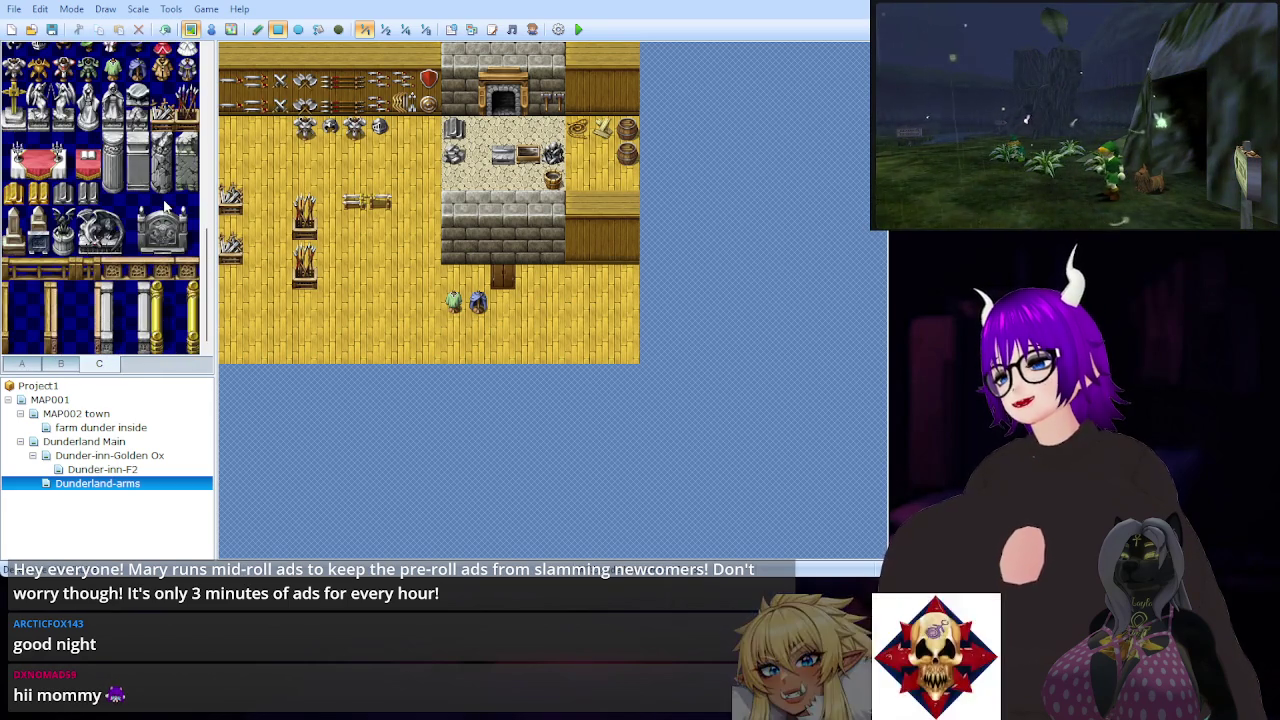
scroll(164, 200, "up", 5)
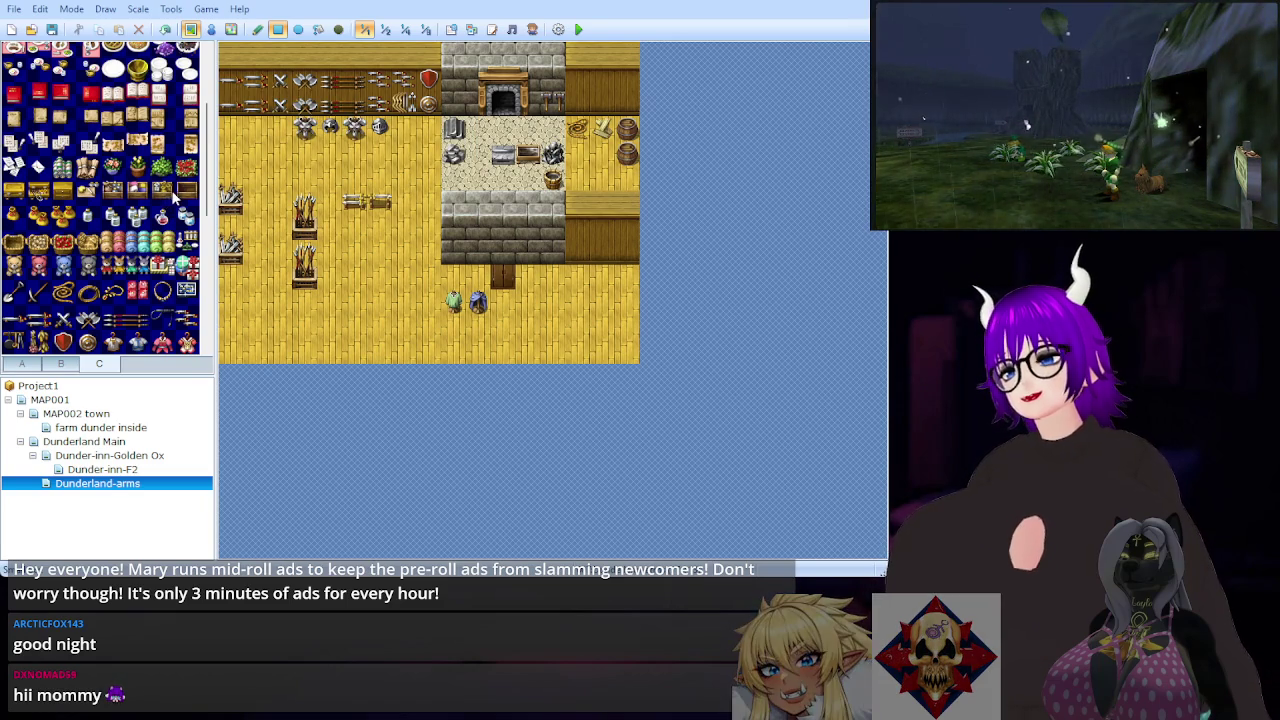
scroll(162, 200, "up", 6)
left_click(22, 366)
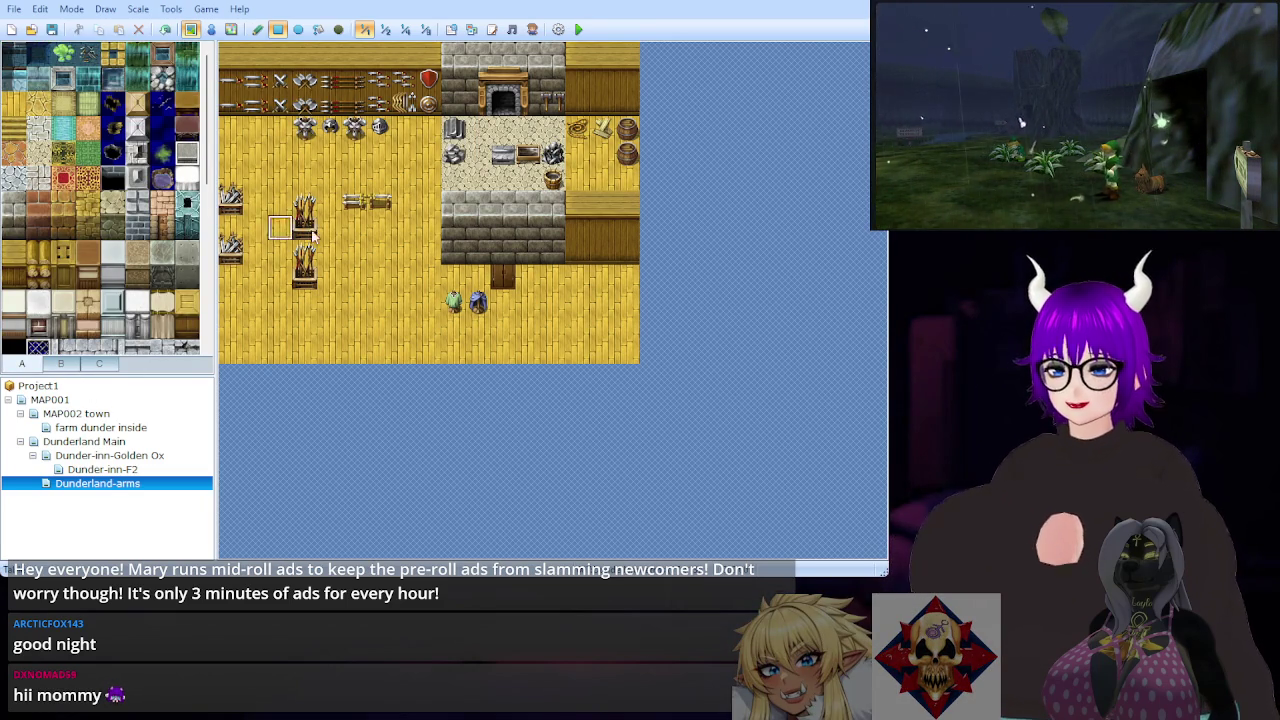
Step: Lay a row below the stone wall and repaint it as a brown wooden counter
left_click_drag(446, 280, 624, 283)
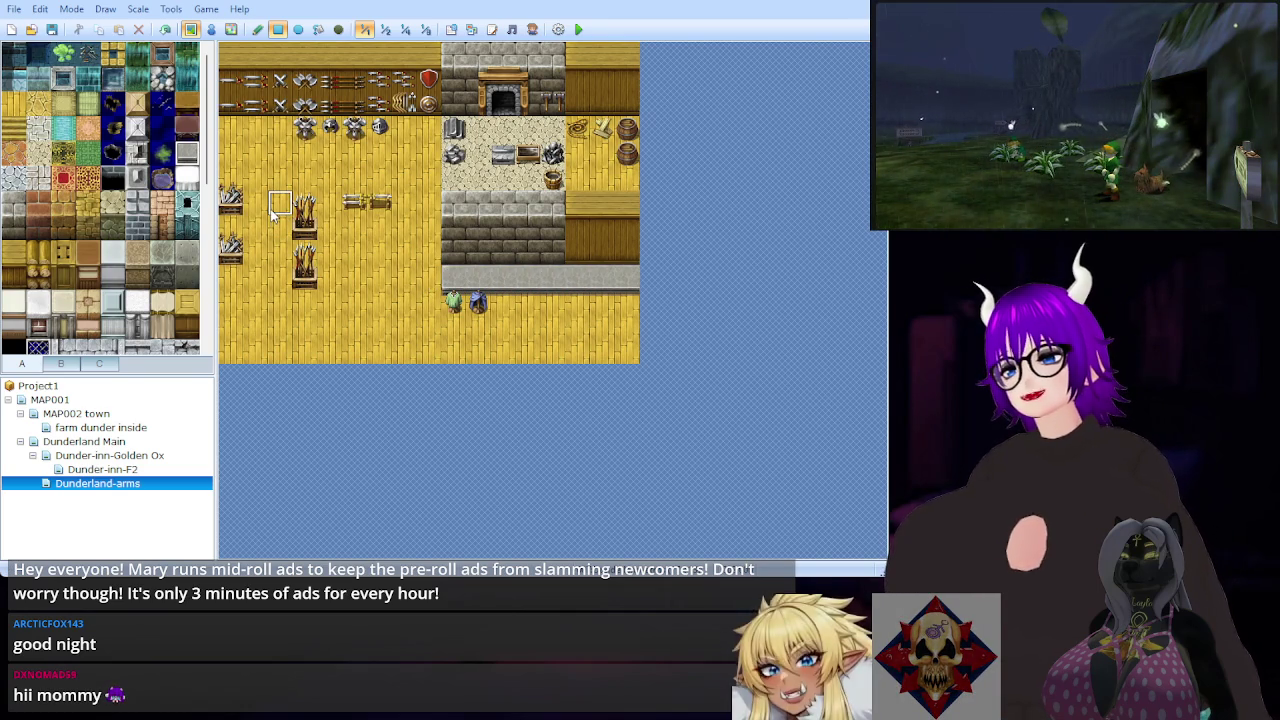
left_click(187, 103)
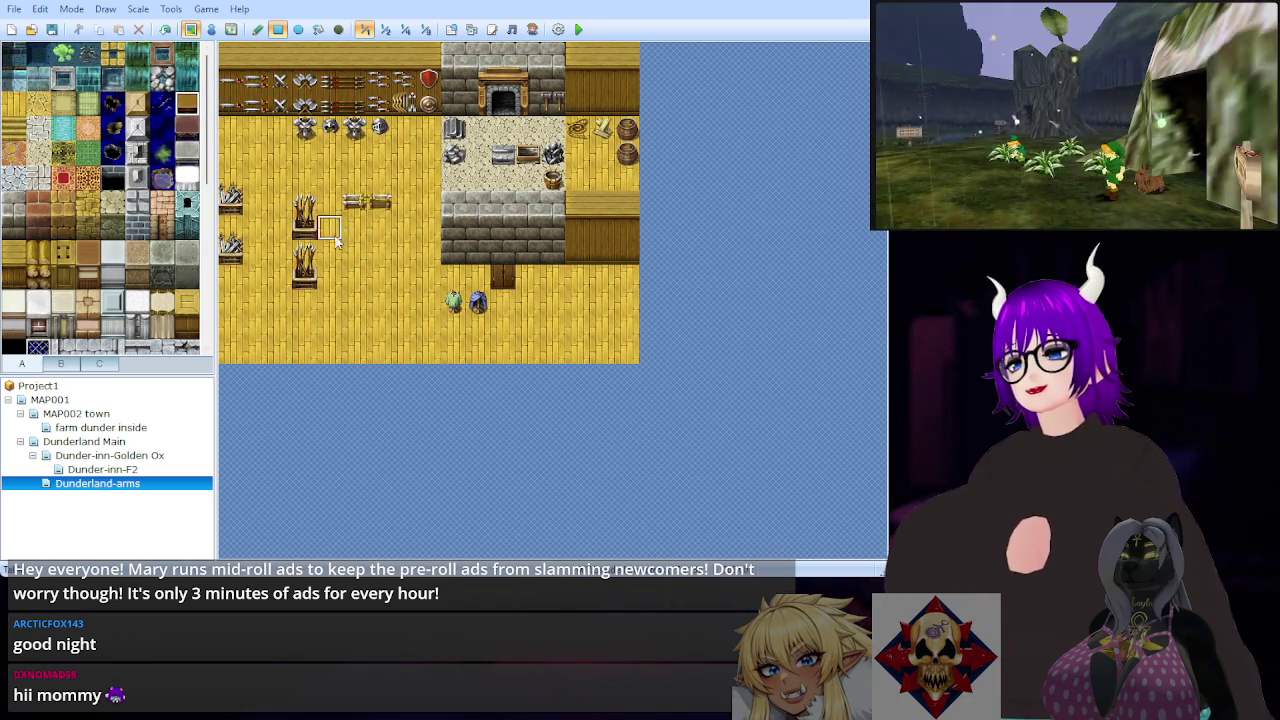
left_click_drag(450, 278, 630, 280)
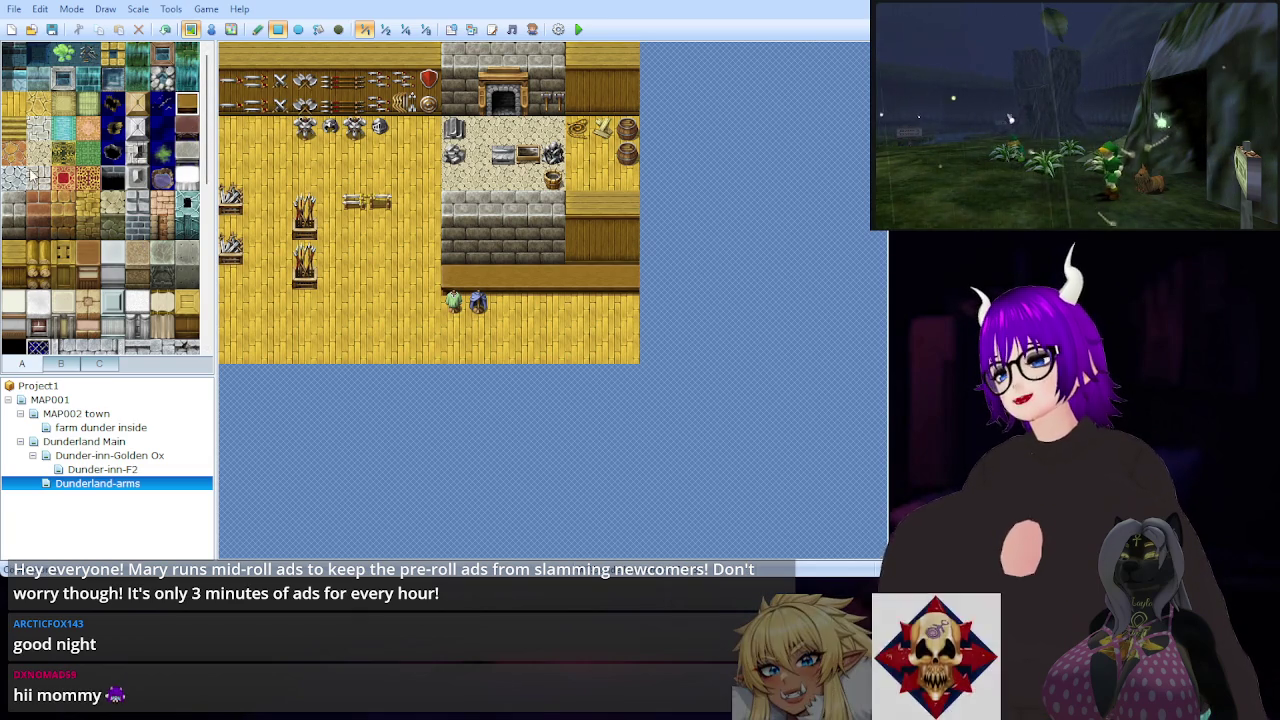
left_click(13, 103)
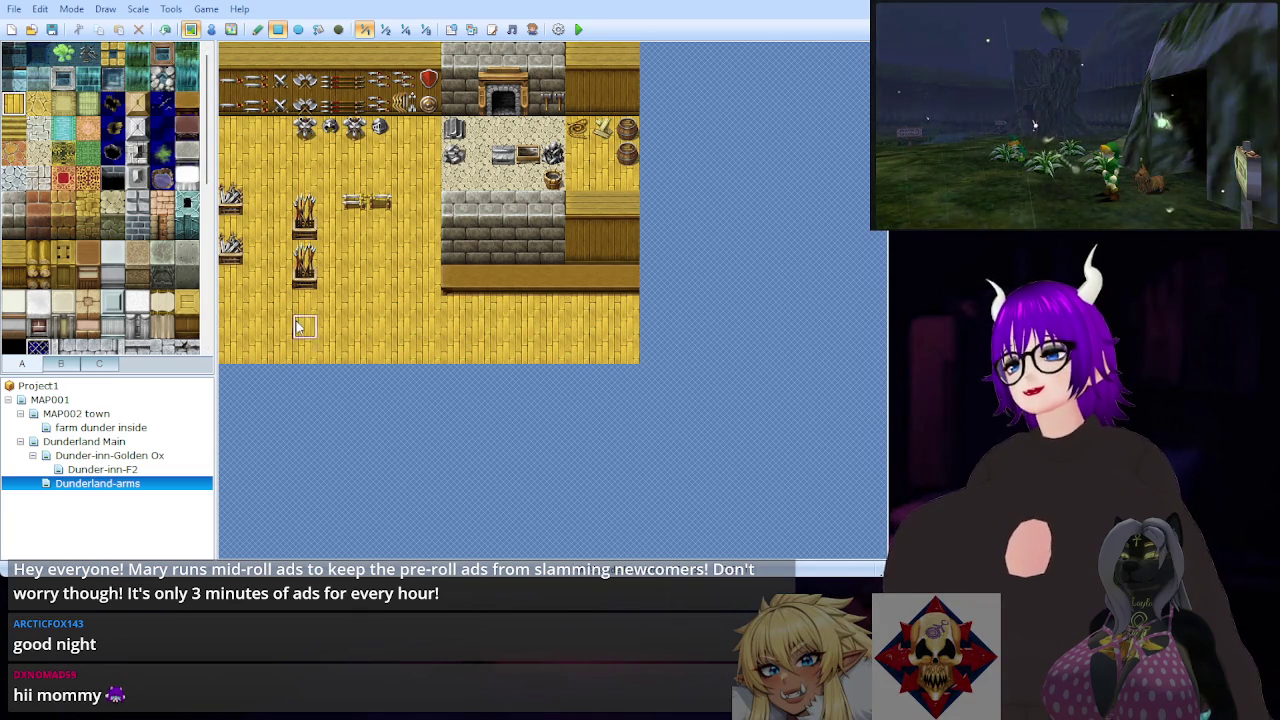
scroll(115, 250, "down", 5)
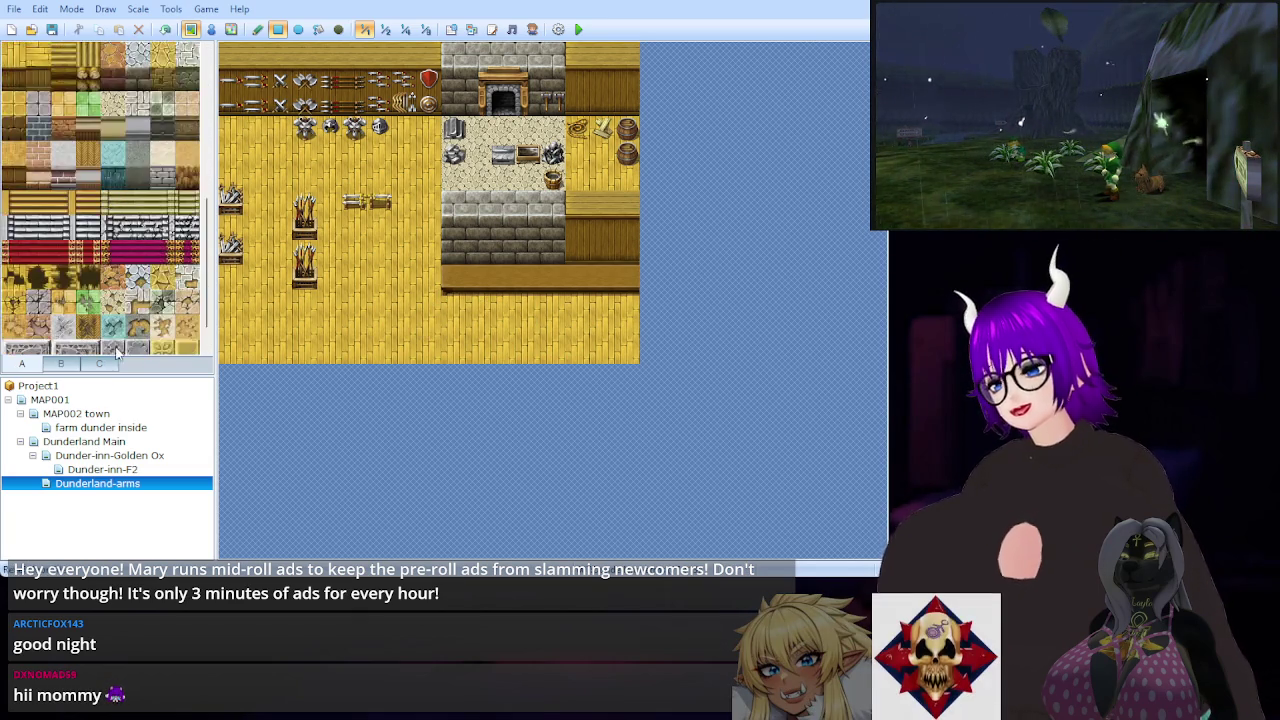
left_click(99, 364)
Step: Stock the counter's left end with two orange pots and two grey jars
scroll(135, 302, "down", 5)
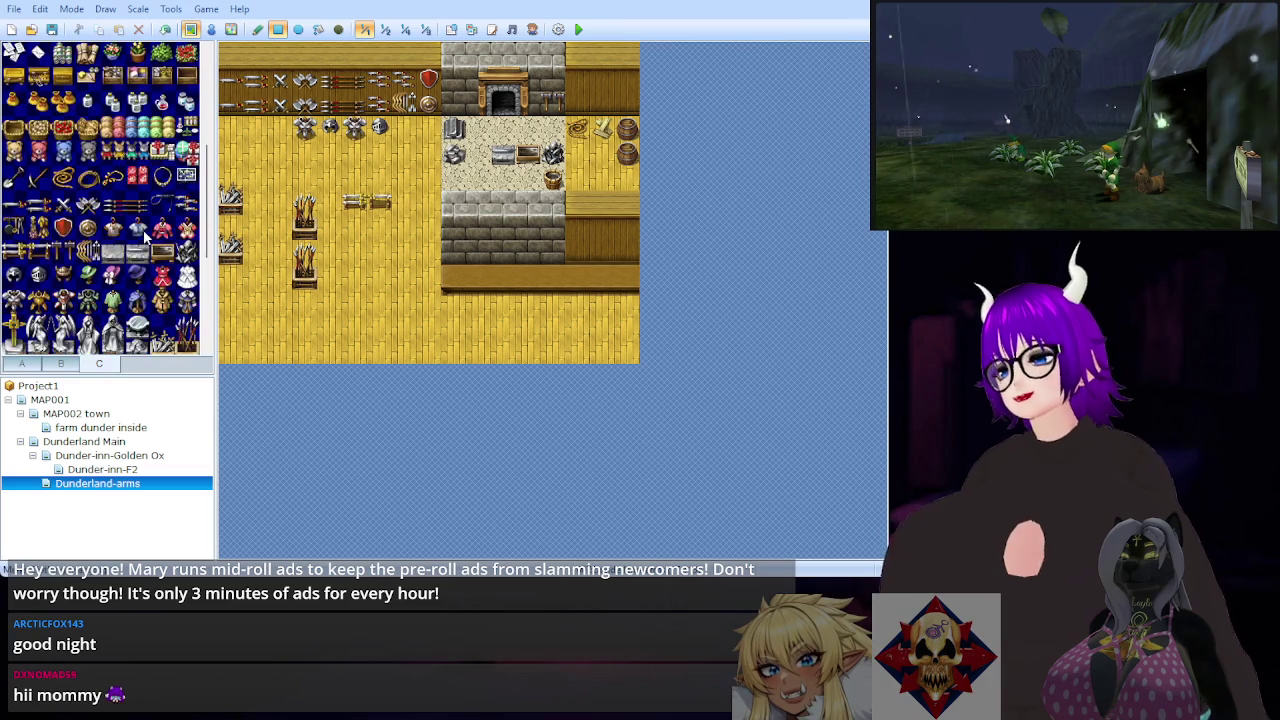
scroll(157, 250, "up", 2)
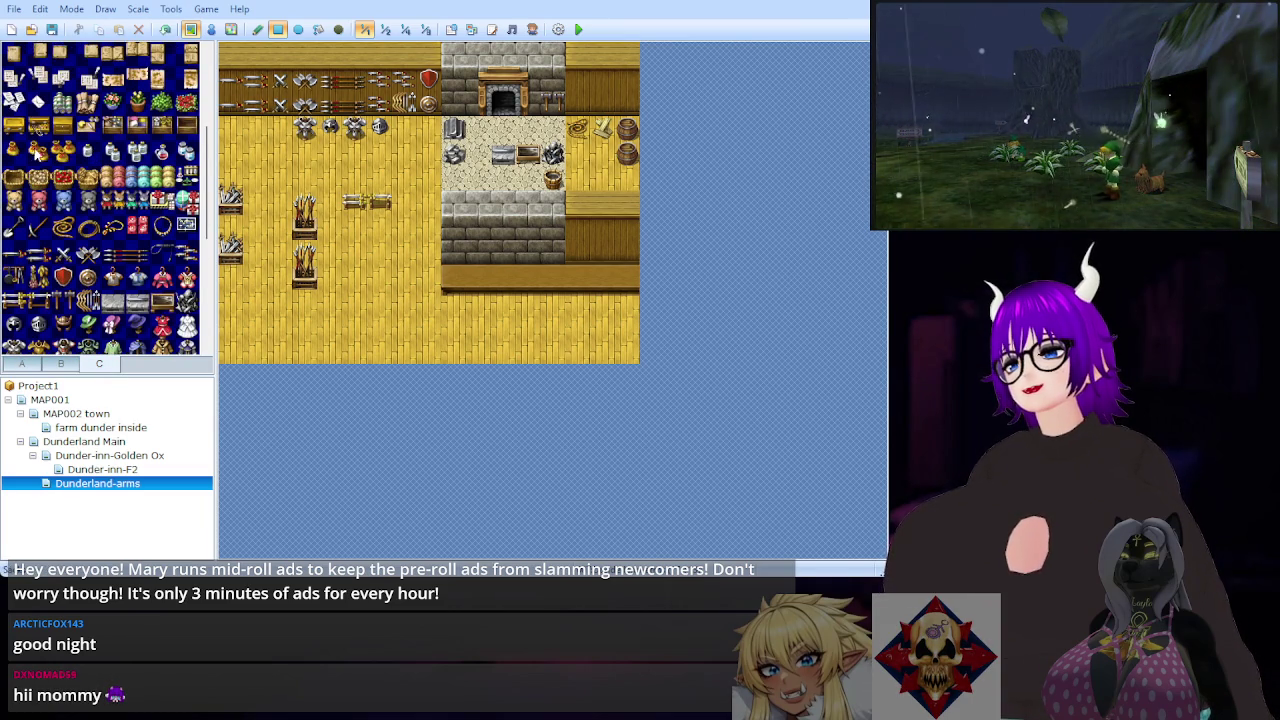
left_click(453, 277)
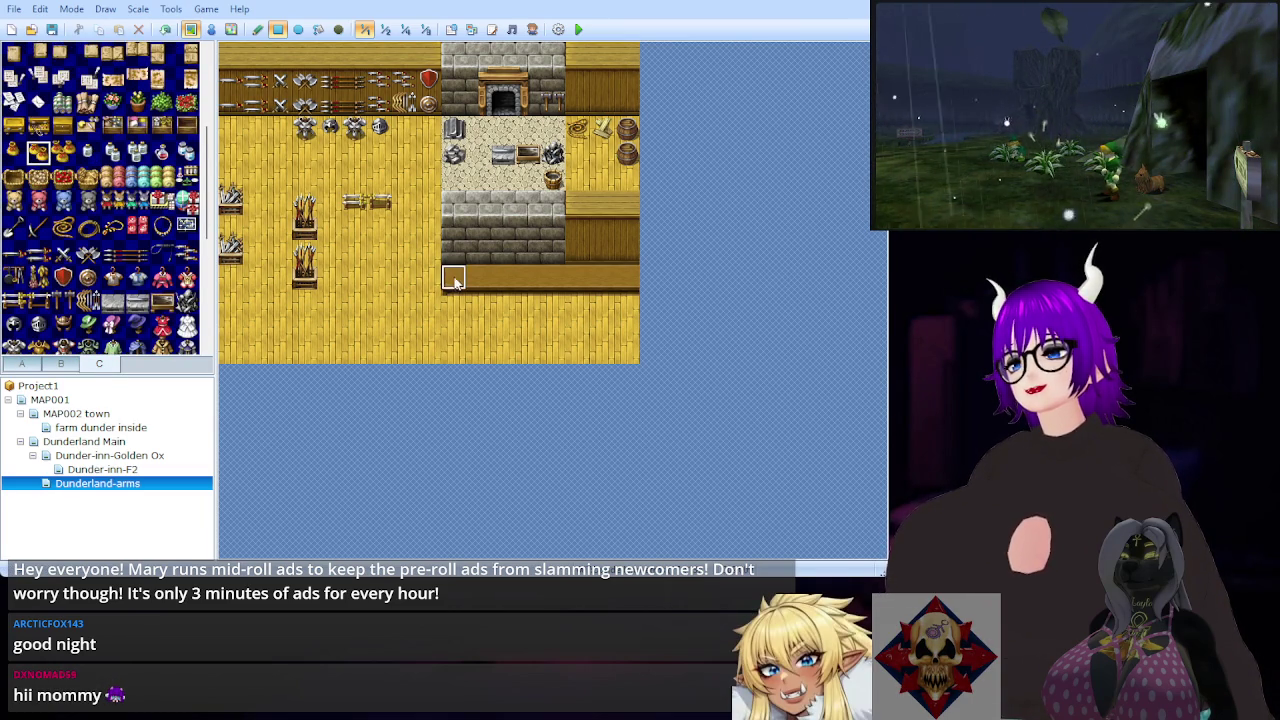
left_click(13, 150)
left_click(477, 276)
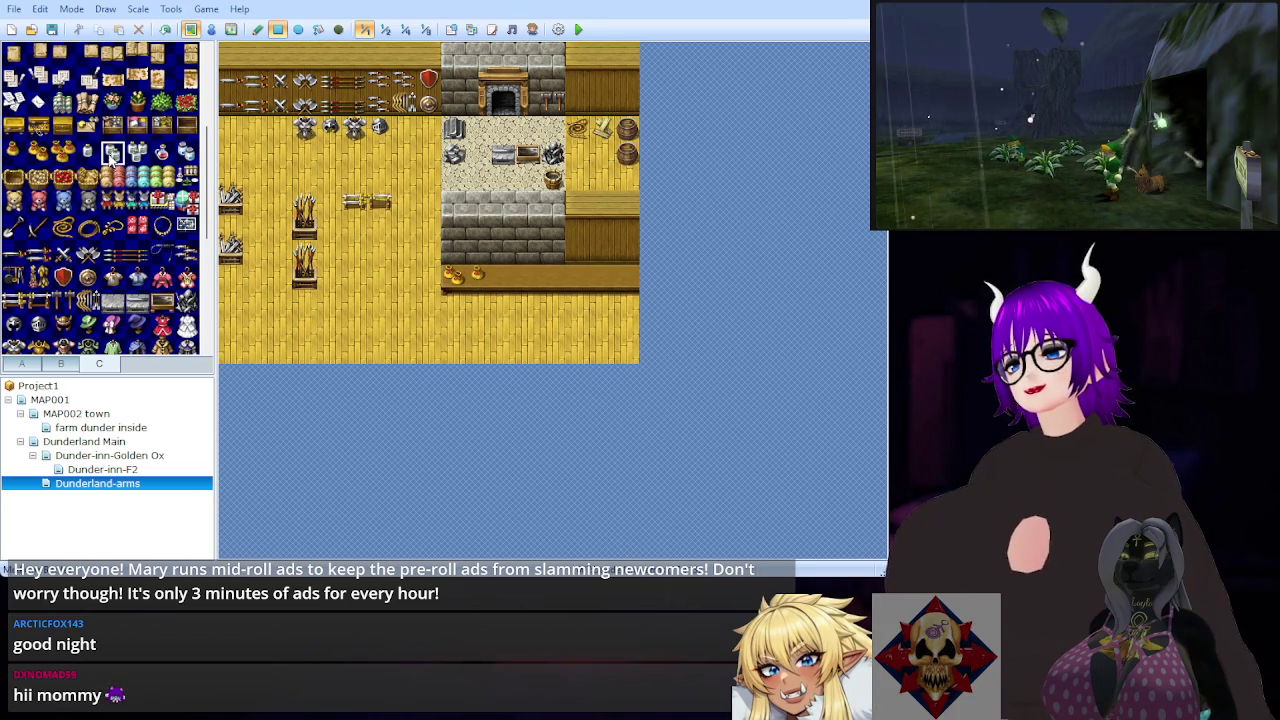
left_click(502, 278)
left_click(137, 151)
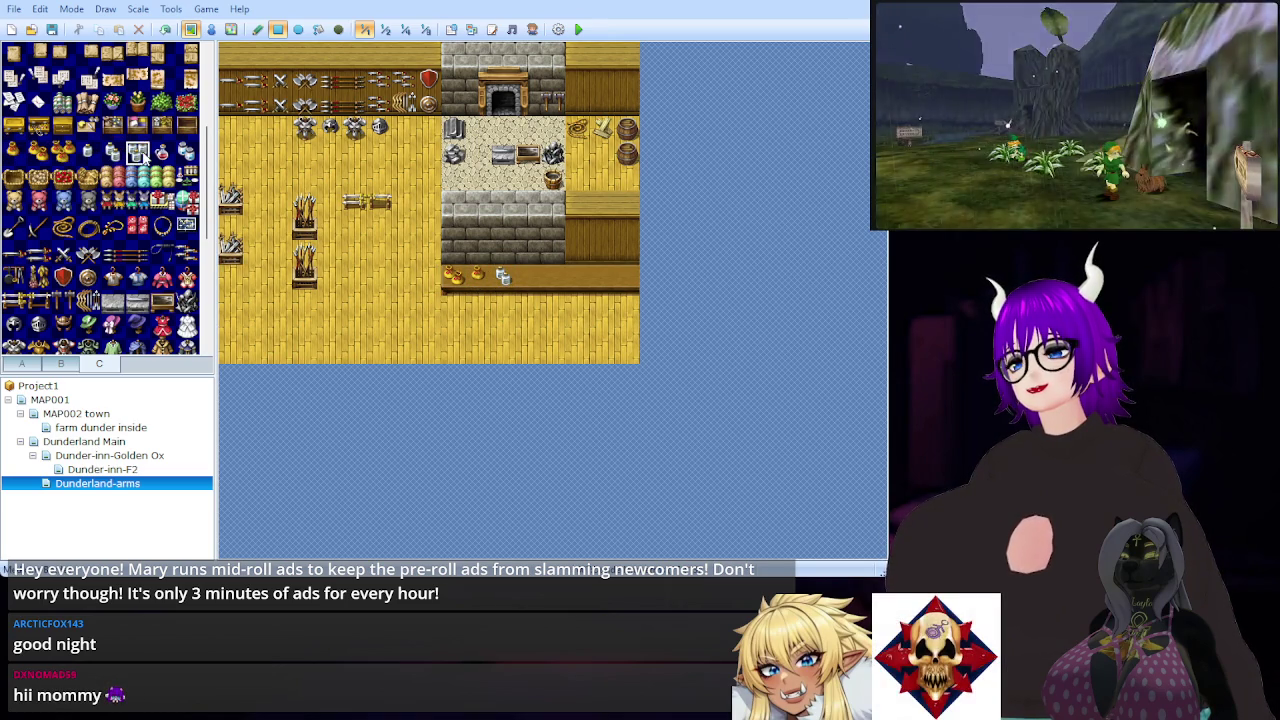
left_click(528, 278)
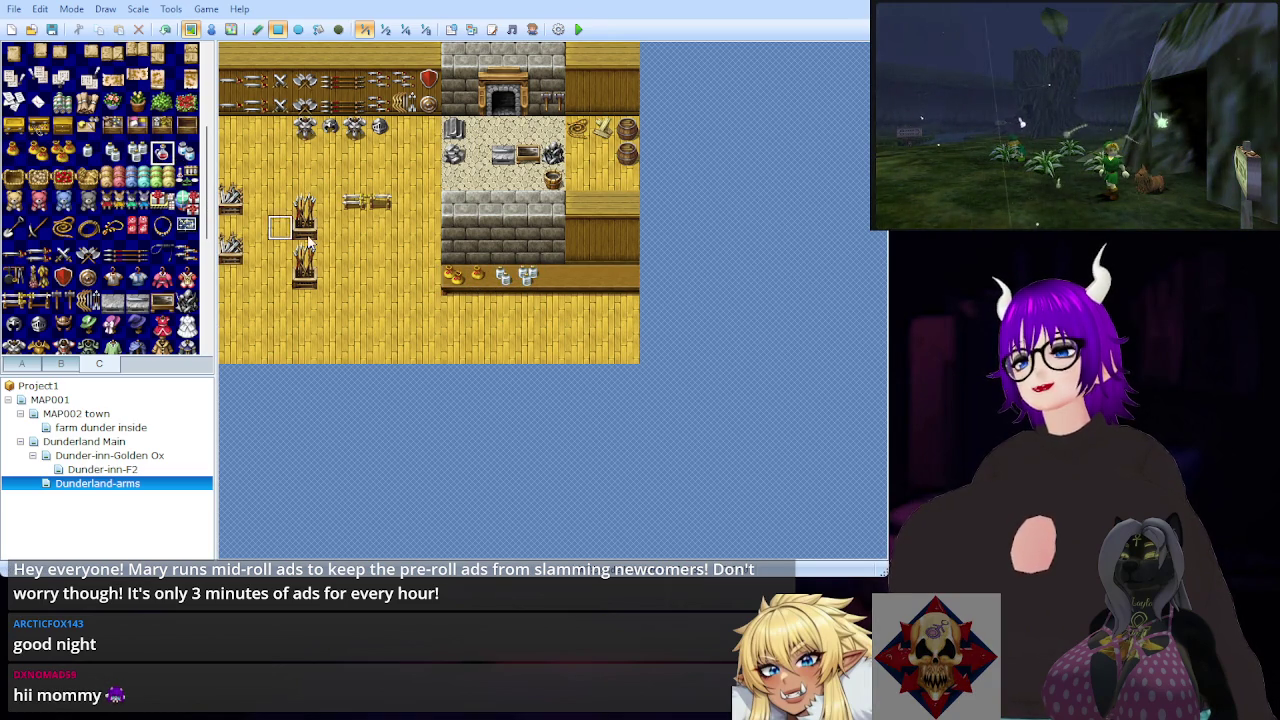
Step: Add a potion, green herb and pink item to the counter, plus a red item below
left_click(186, 152)
left_click(577, 278)
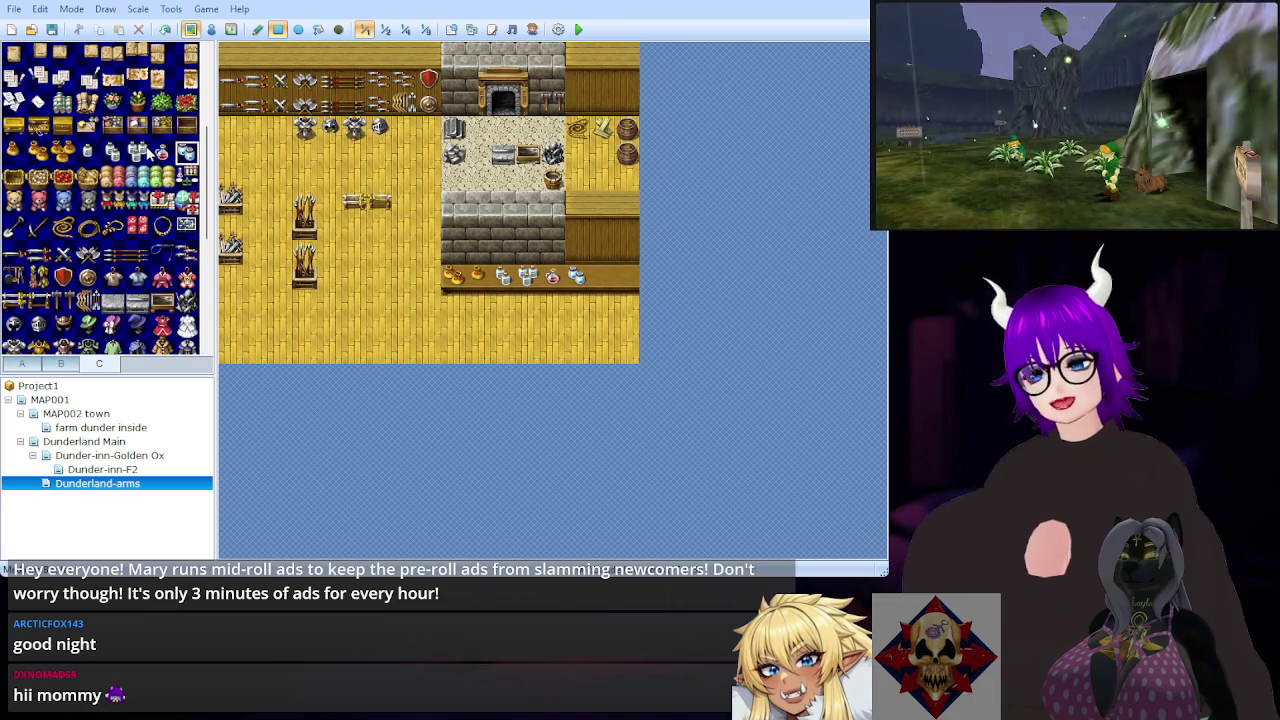
scroll(155, 152, "down", 3)
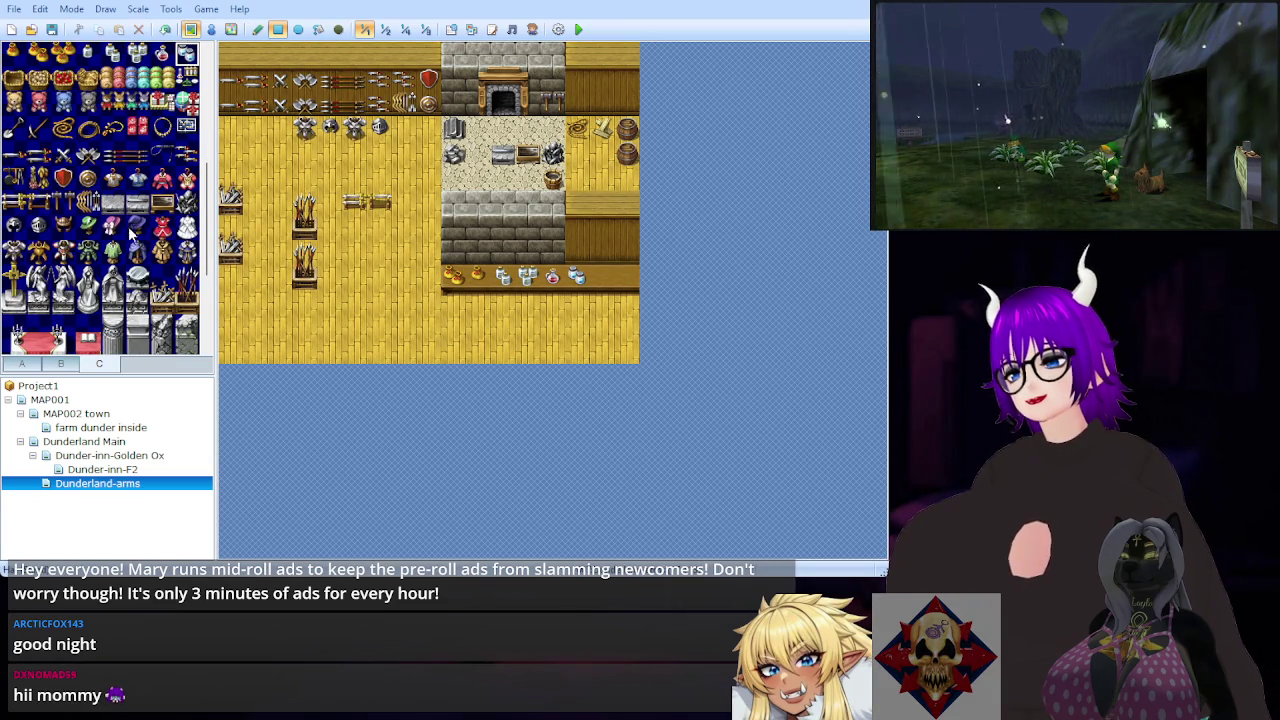
left_click(605, 277)
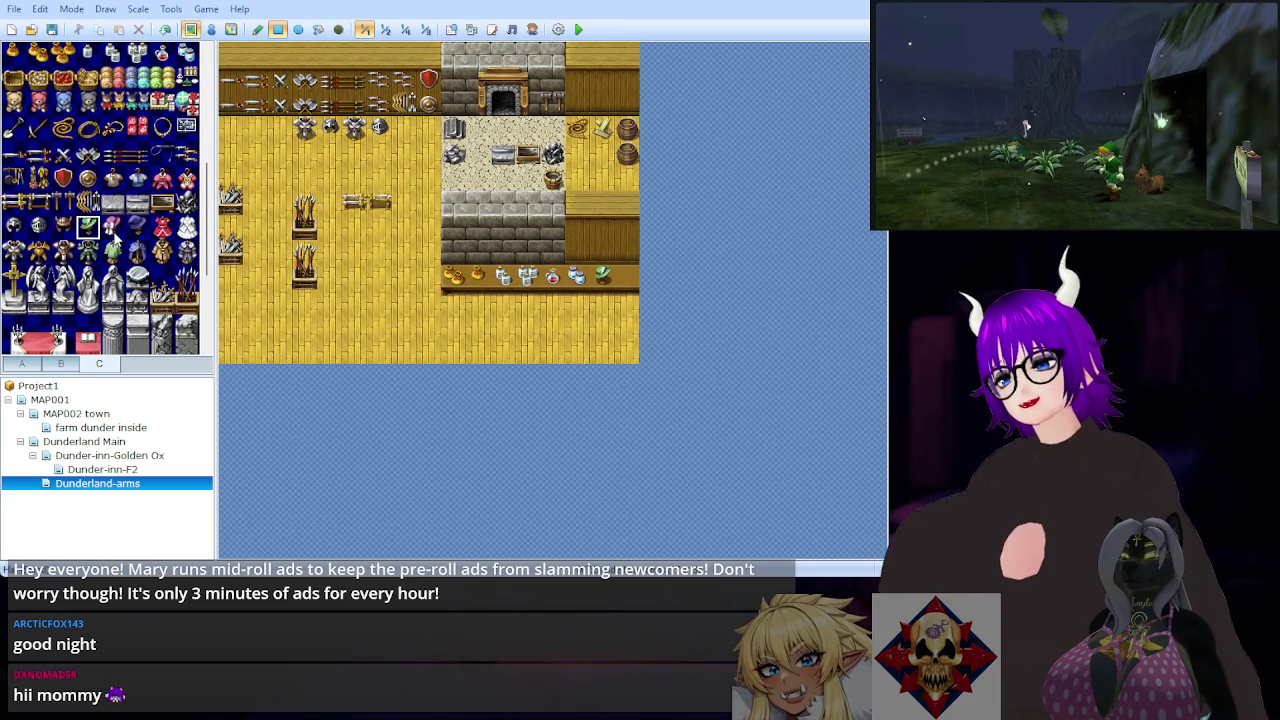
left_click(112, 228)
left_click(626, 276)
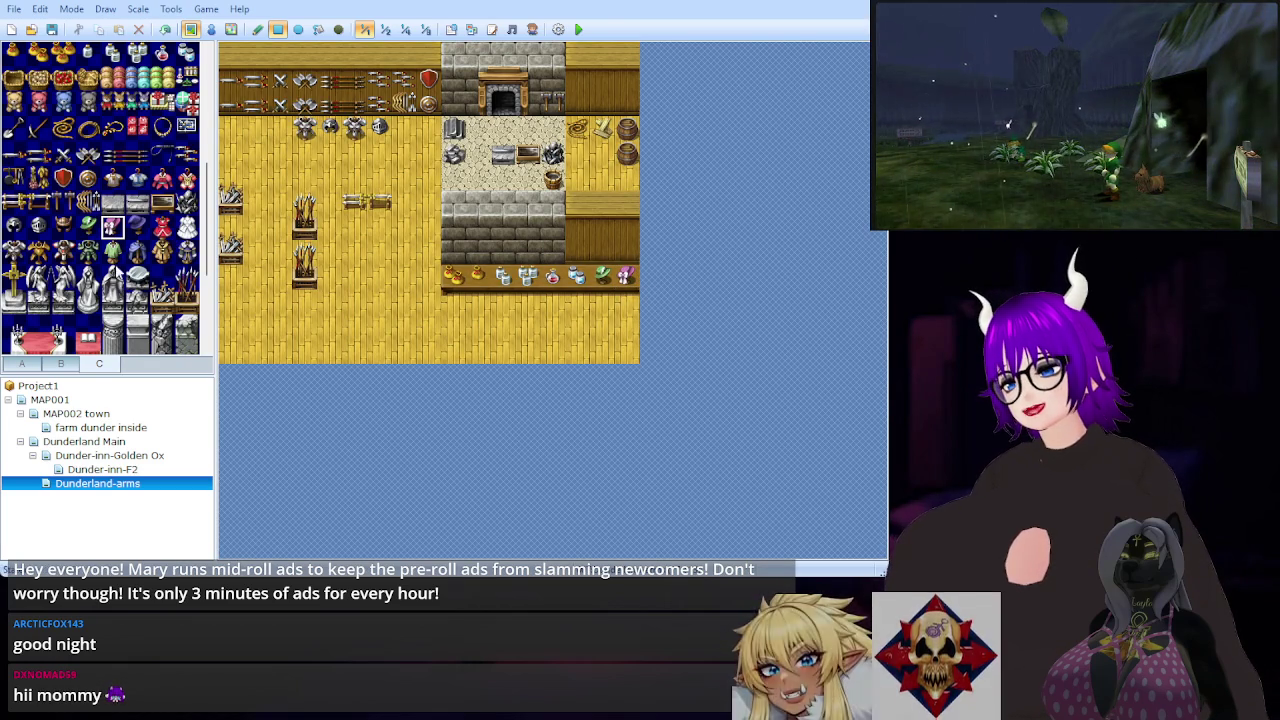
left_click(162, 228)
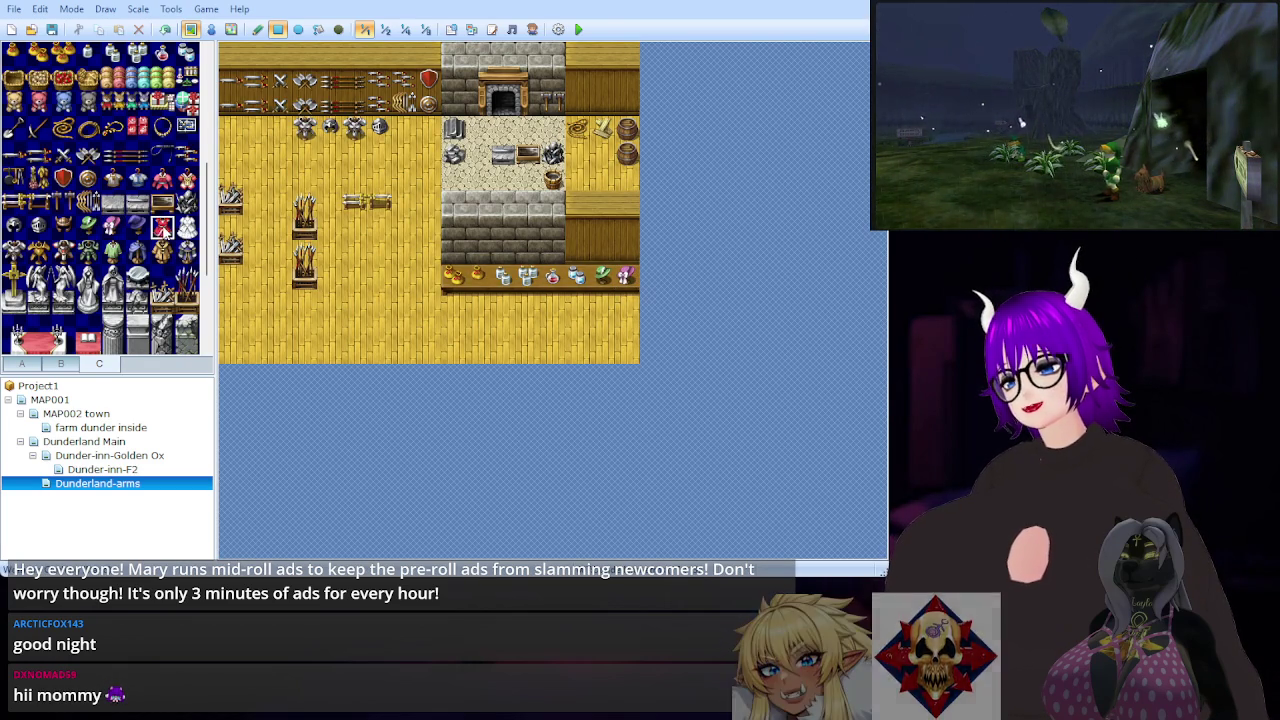
left_click(627, 326)
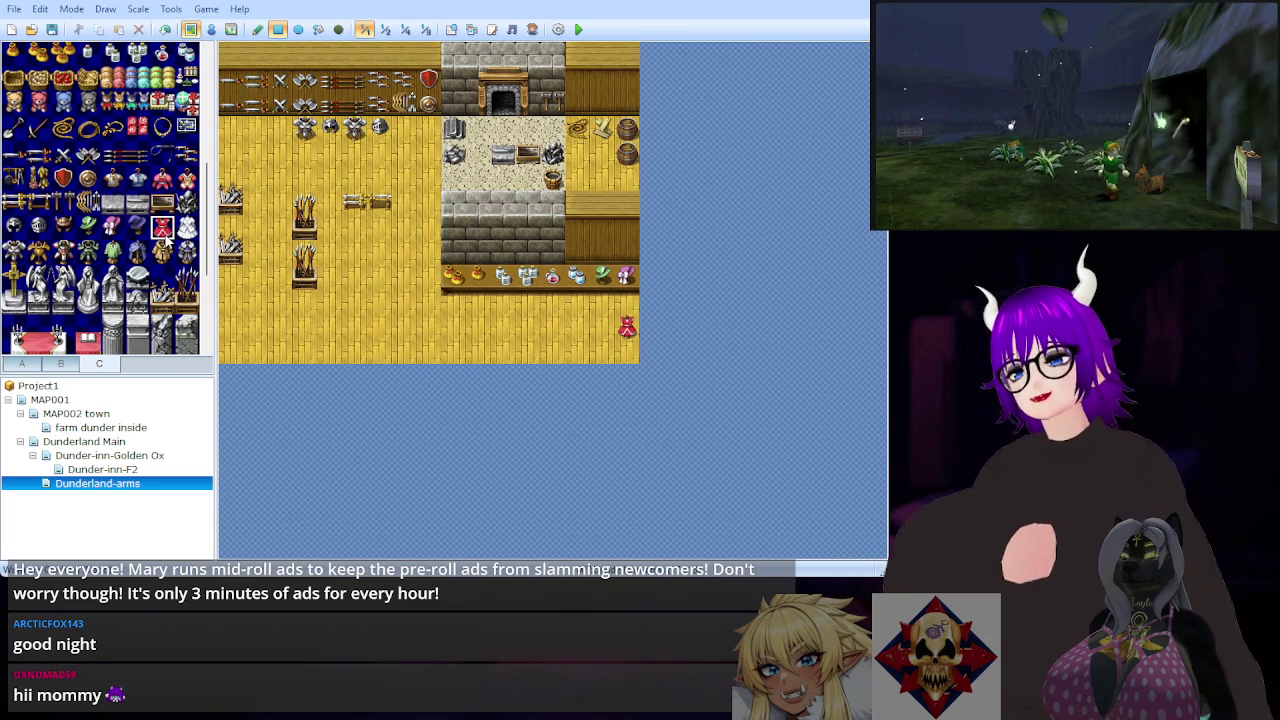
Step: Move the small red item to the bottom row, under the counter's left end
key("ctrl+z")
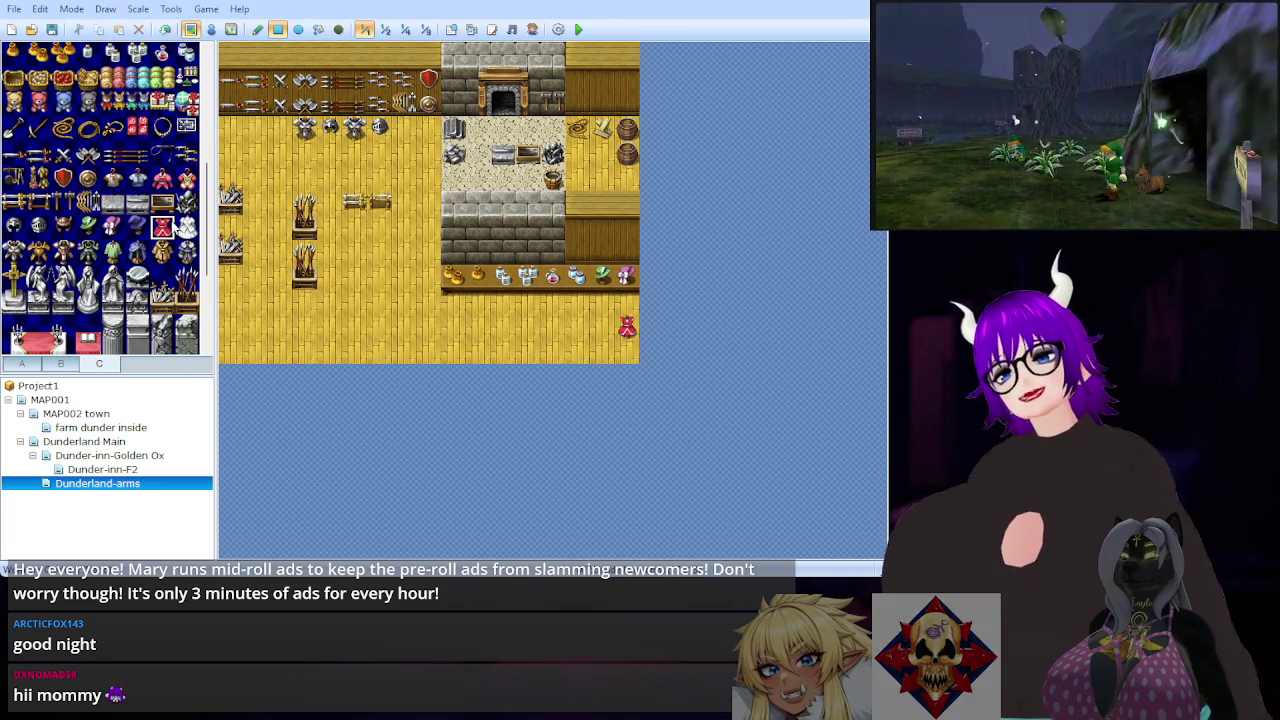
left_click(627, 355)
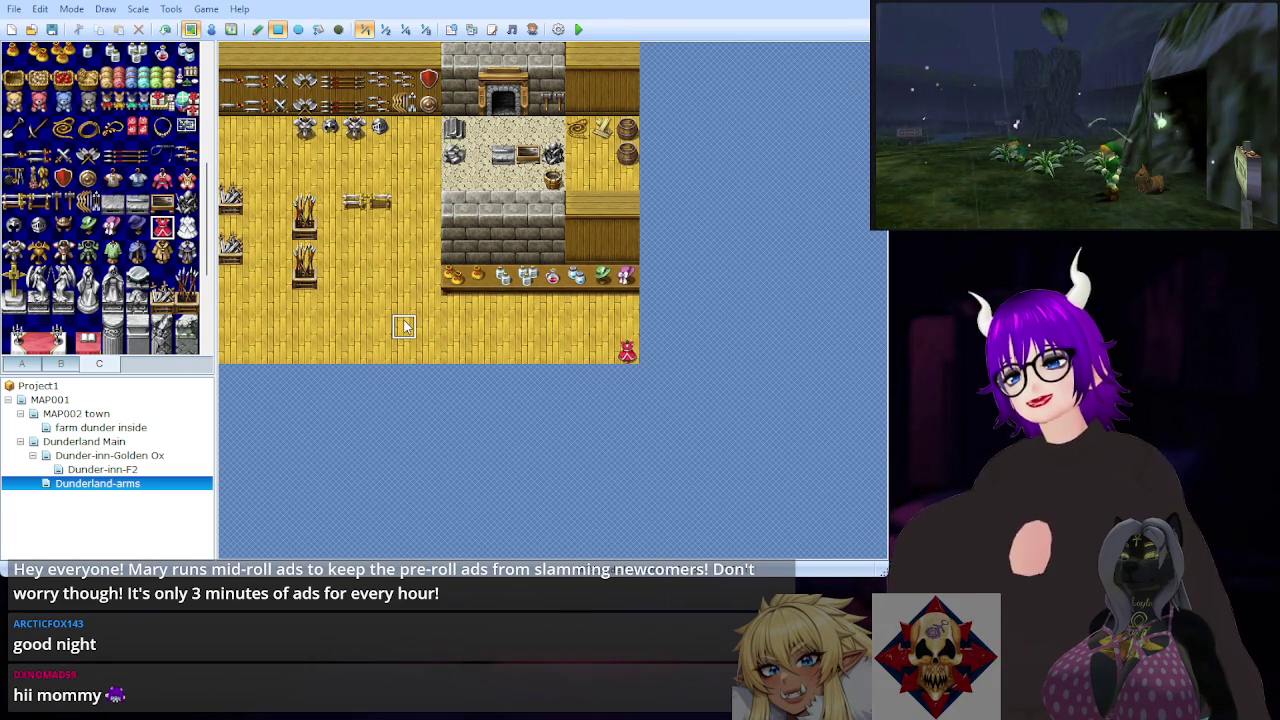
key("ctrl+z")
left_click(454, 351)
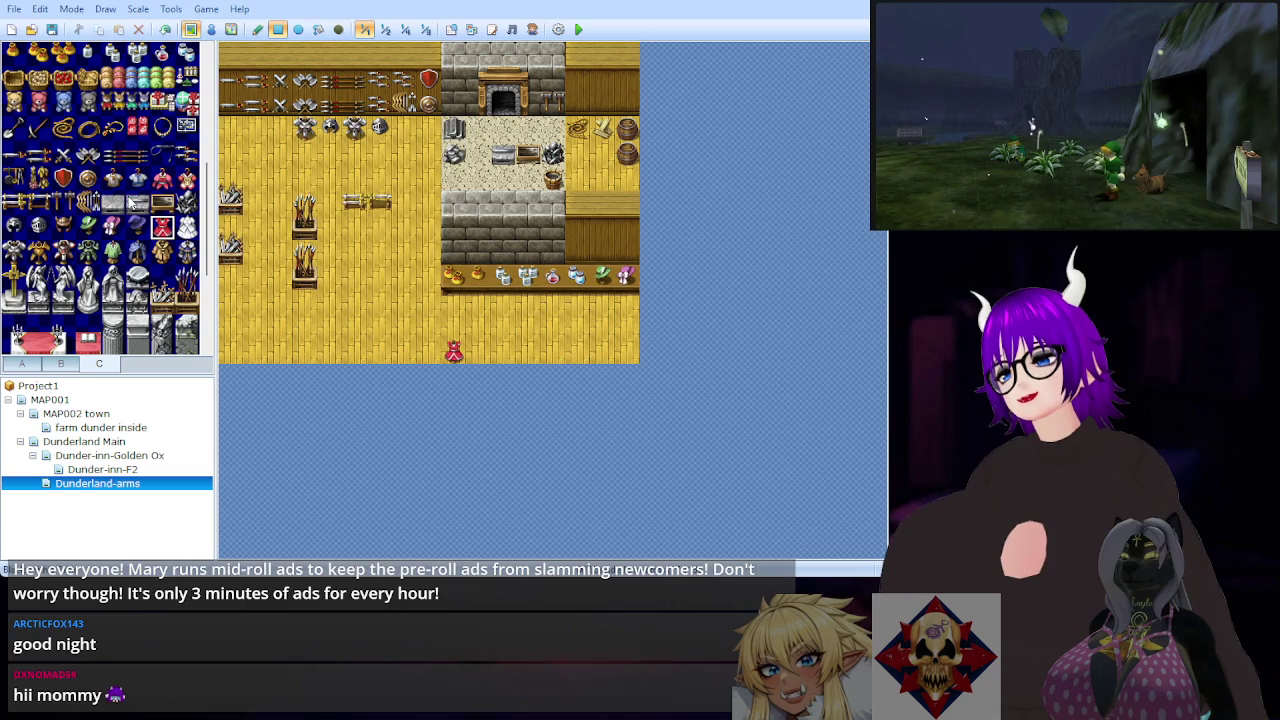
left_click(31, 365)
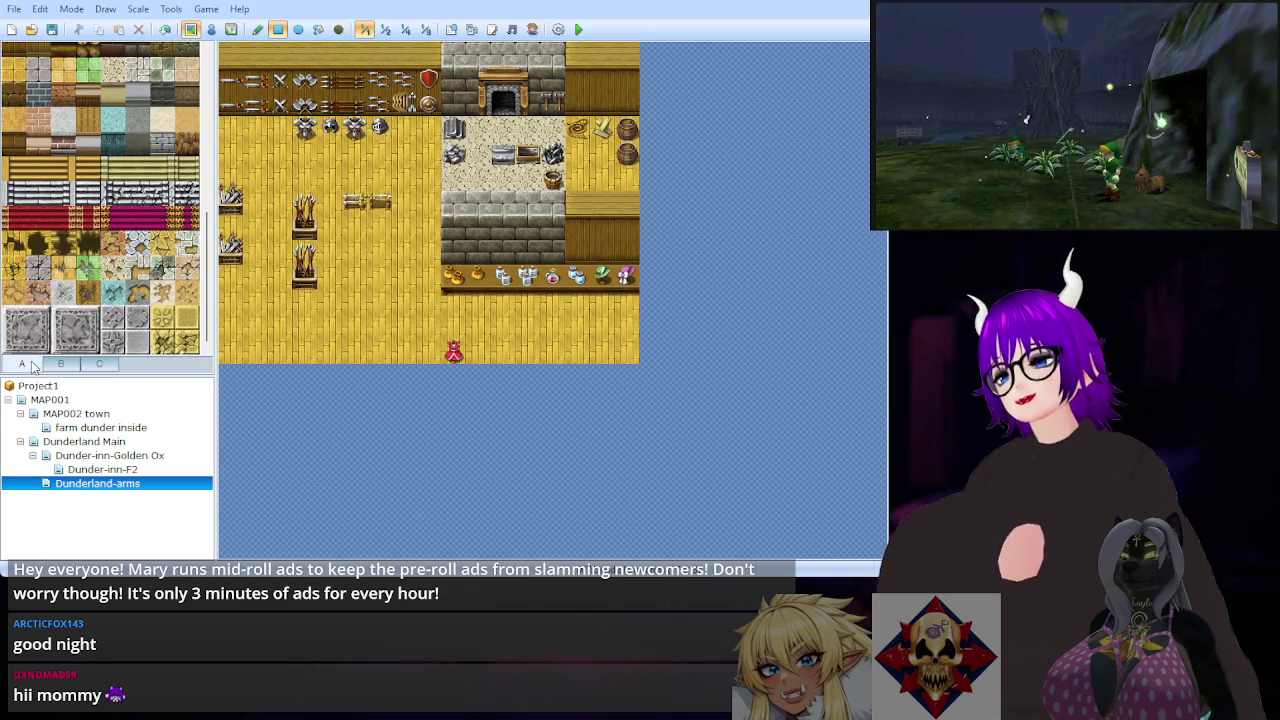
Step: Widen the grey stone wall block above the counter one tile to the left, stone top included
scroll(90, 290, "up", 15)
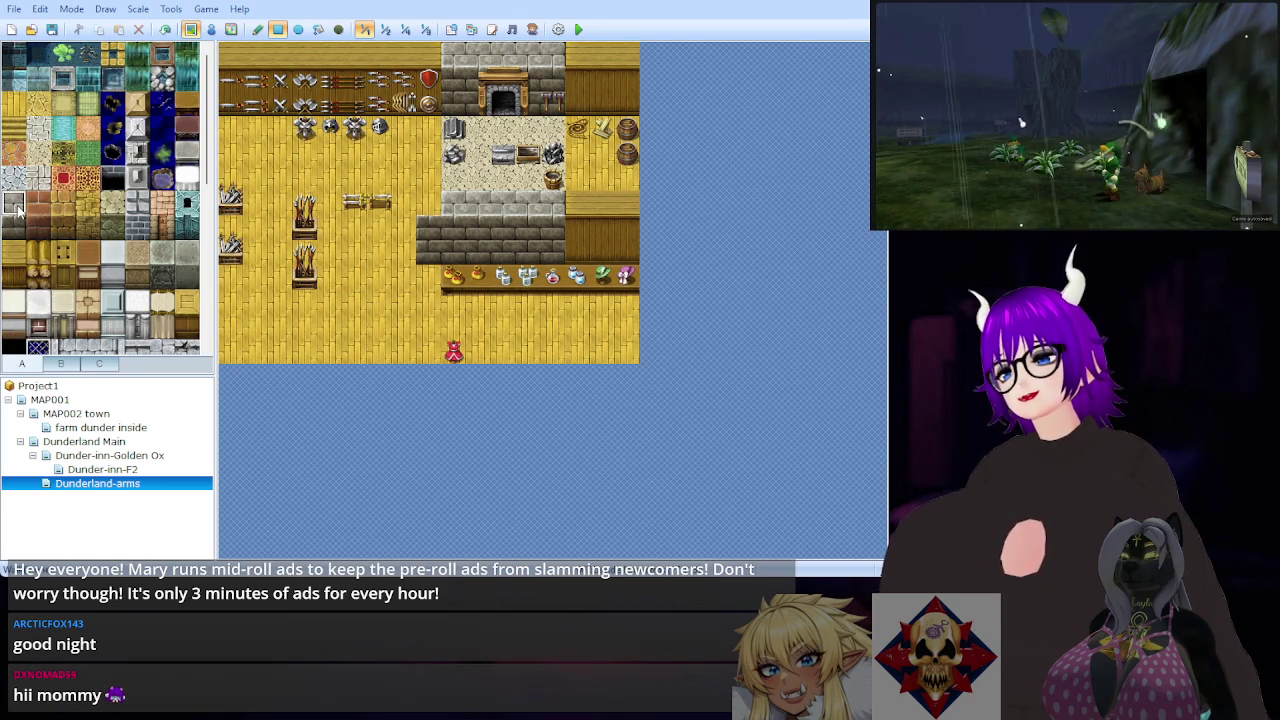
left_click(427, 229)
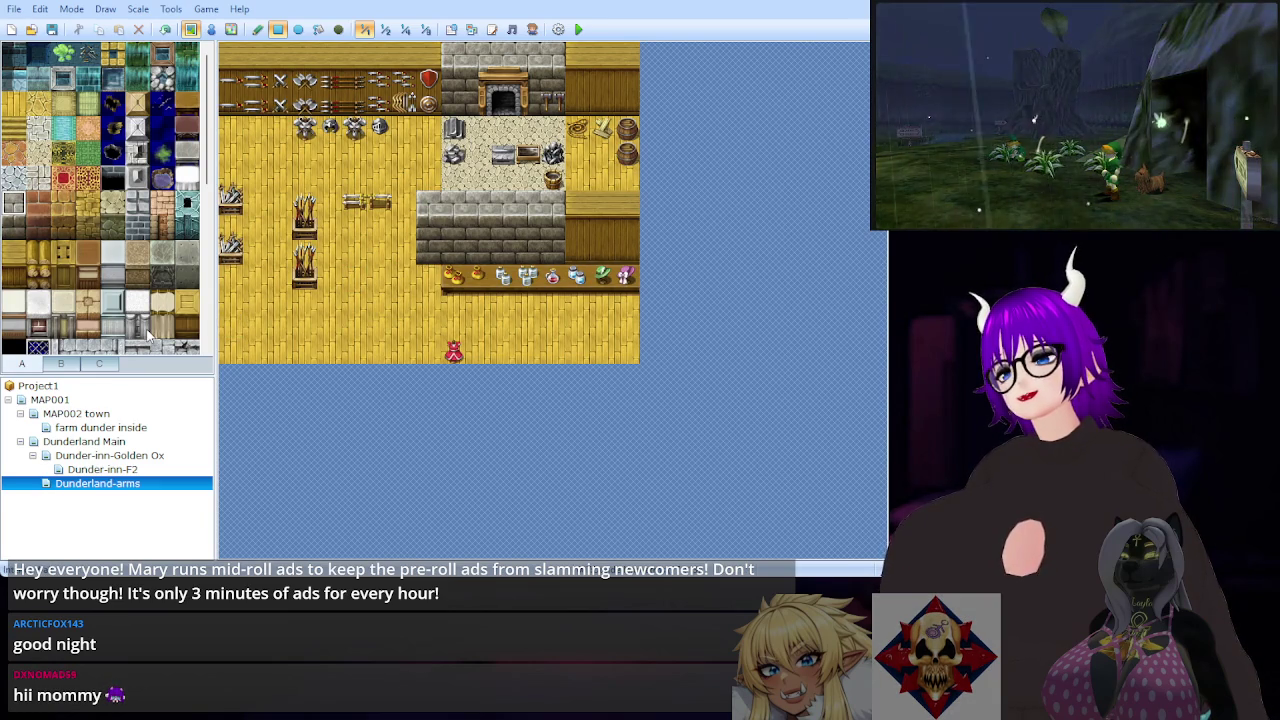
scroll(150, 336, "down", 5)
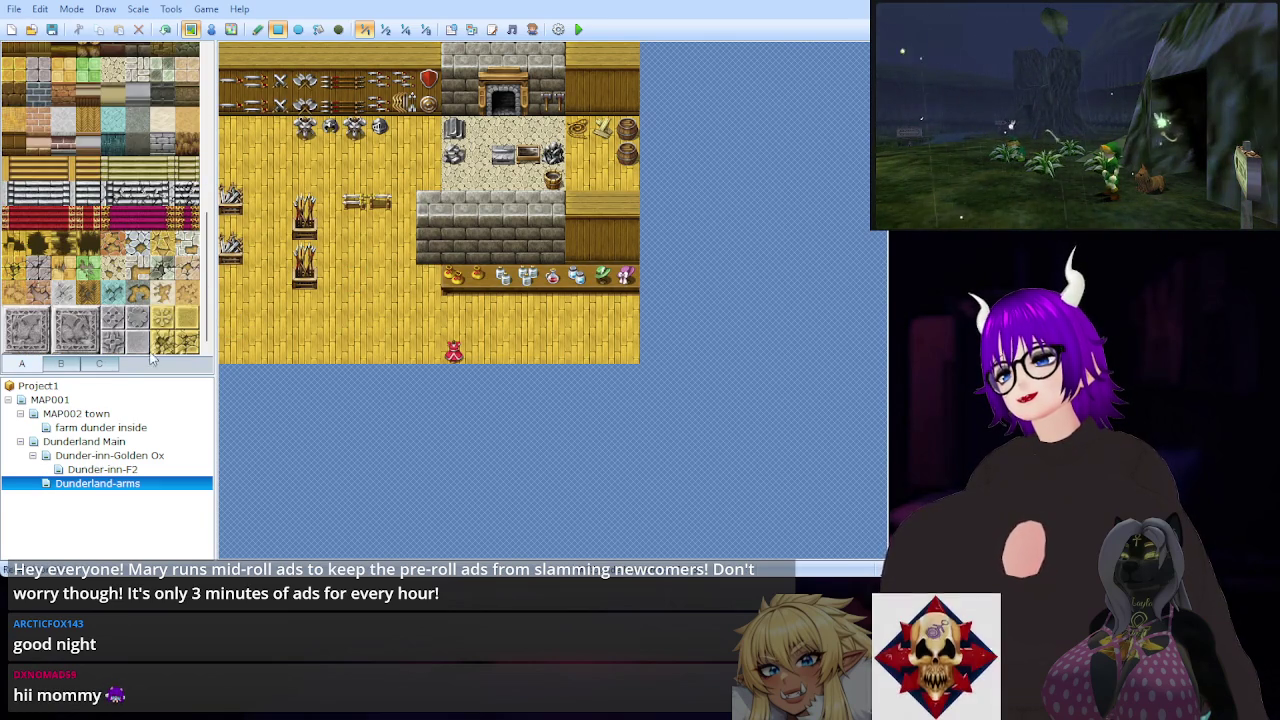
left_click(99, 364)
scroll(155, 265, "down", 4)
scroll(155, 265, "down", 10)
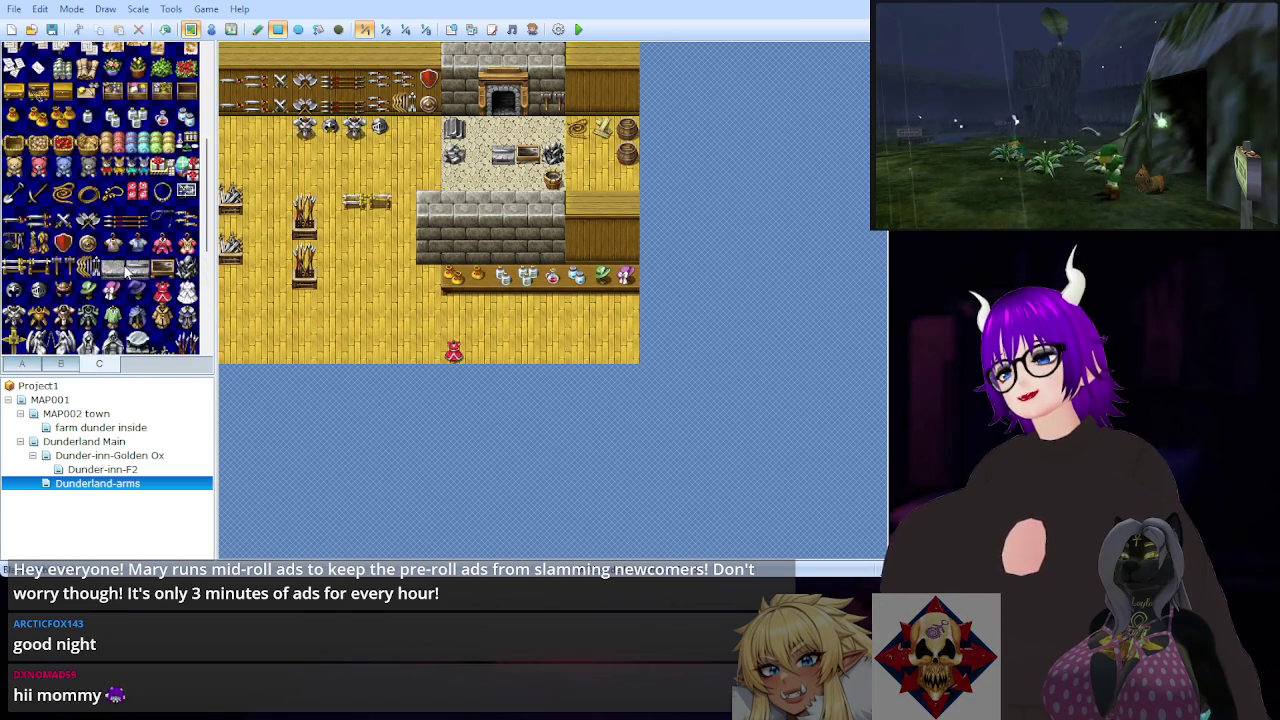
left_click(60, 364)
scroll(73, 262, "up", 5)
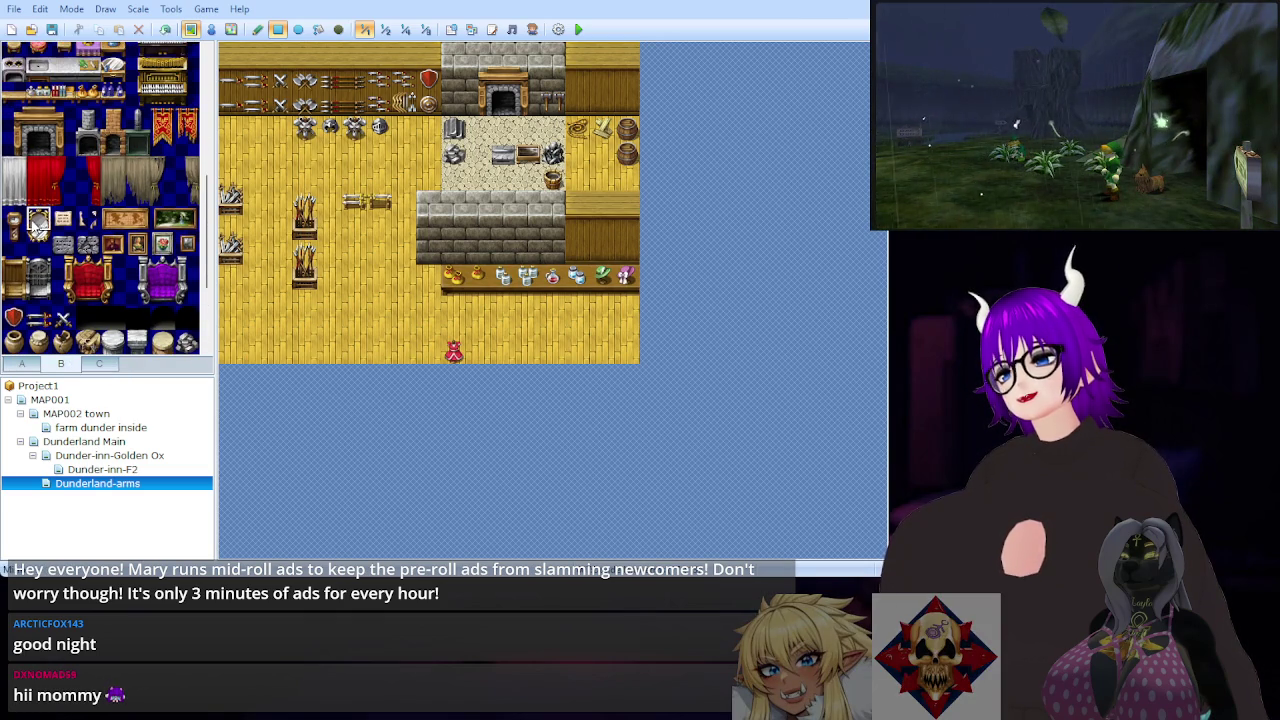
Step: Hang a mirror on the stone wall's newly widened left end
left_click(427, 225)
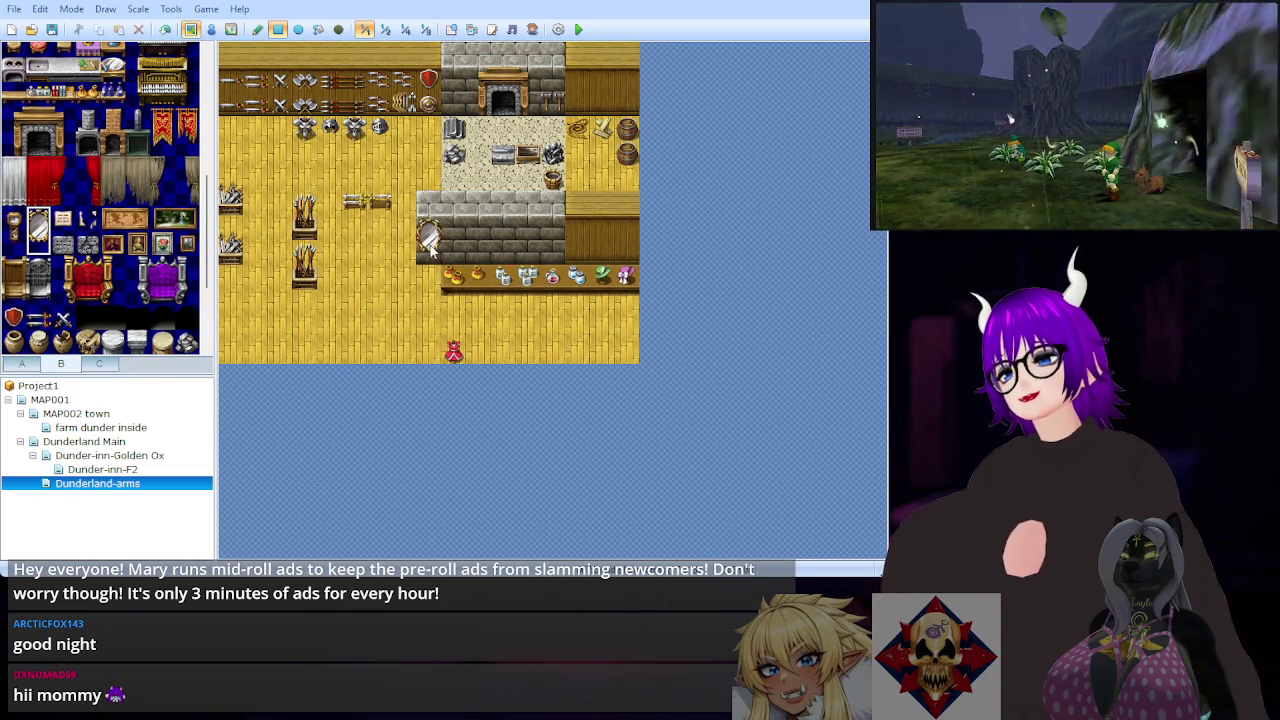
scroll(122, 208, "down", 5)
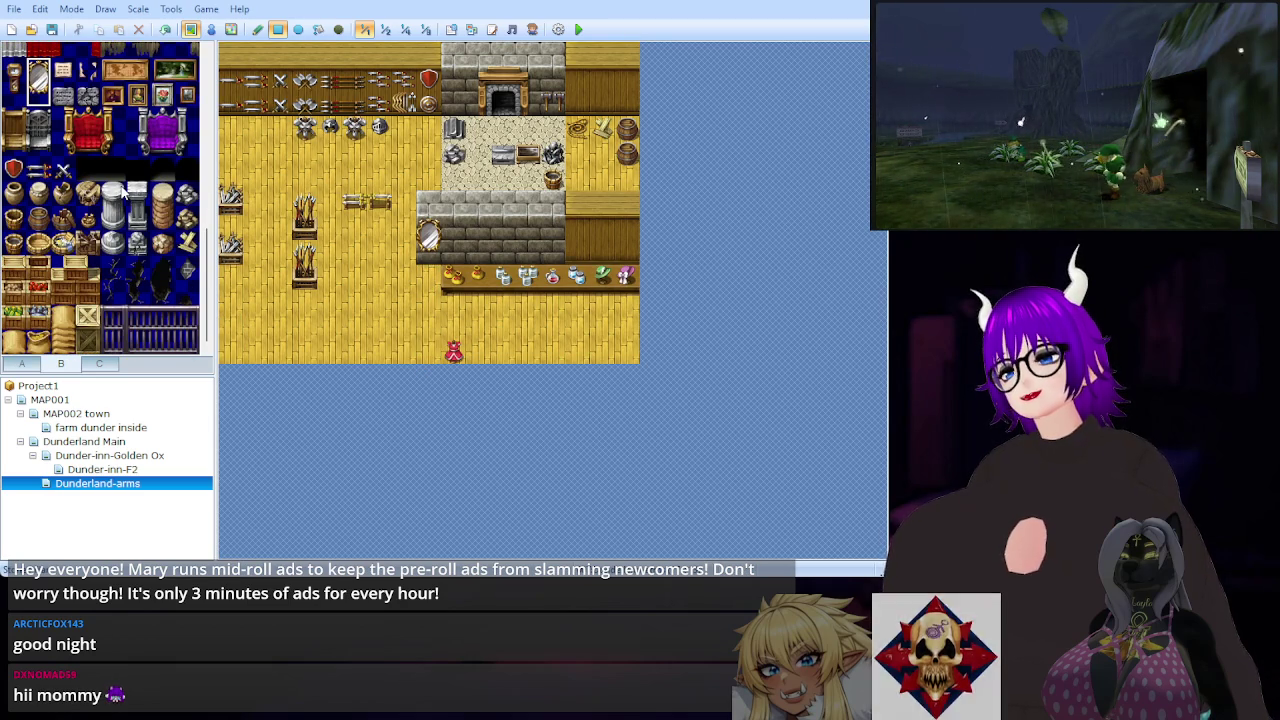
scroll(100, 257, "down", 5)
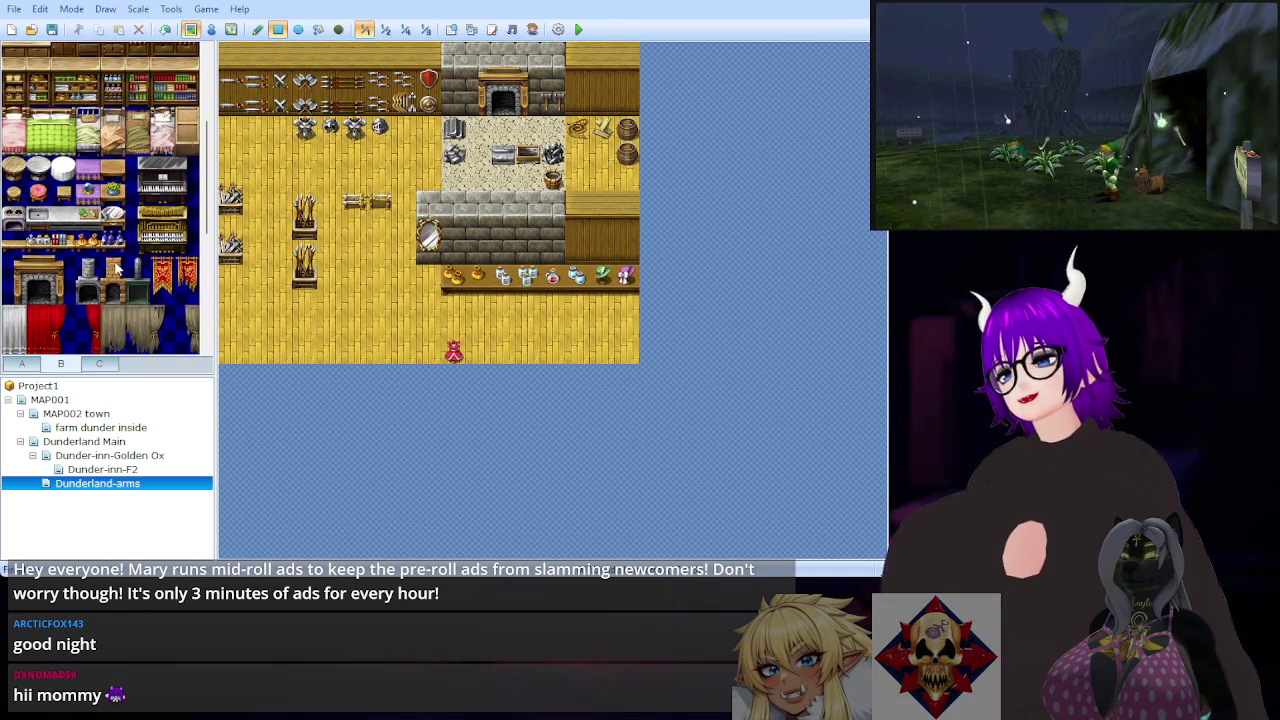
scroll(118, 263, "up", 5)
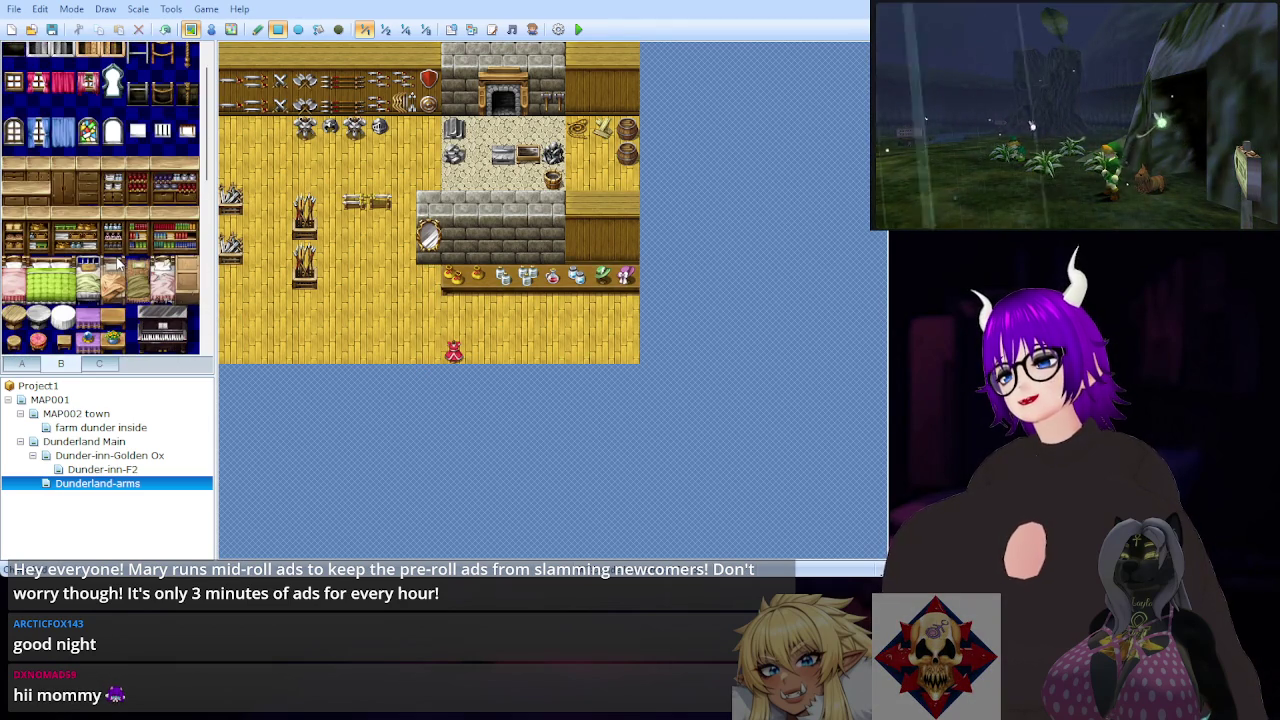
scroll(118, 263, "up", 10)
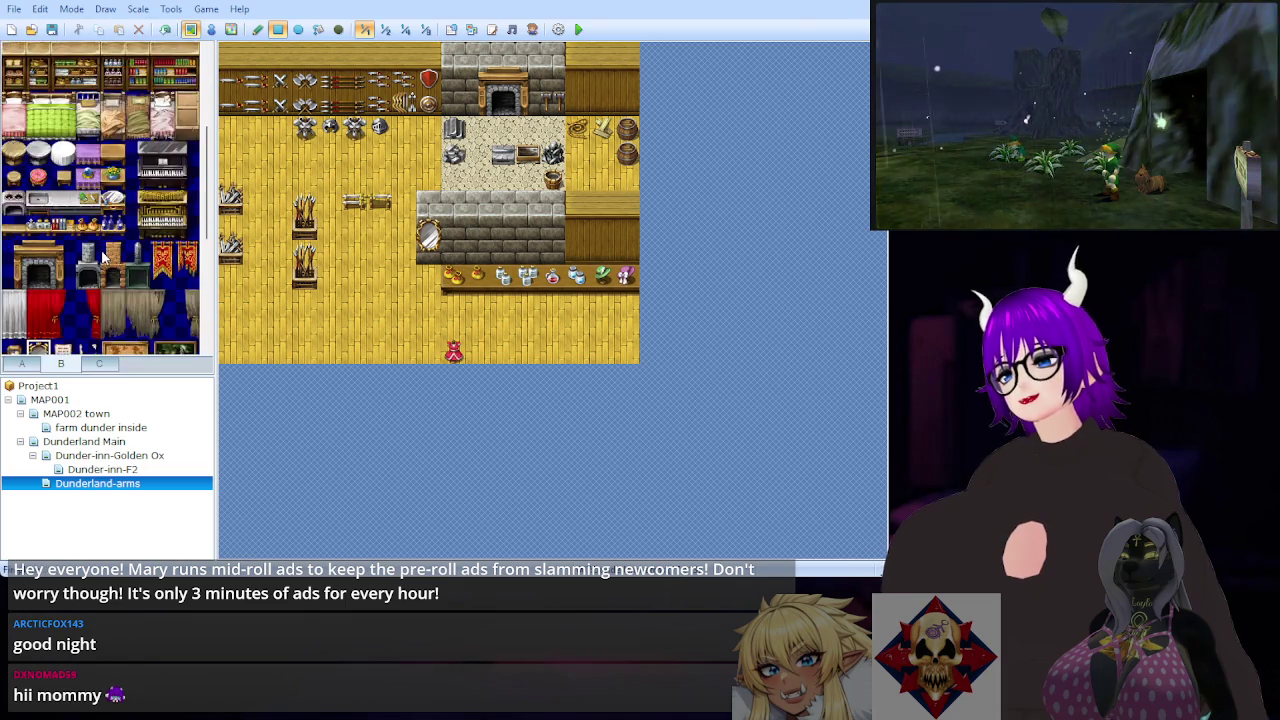
scroll(104, 240, "down", 1)
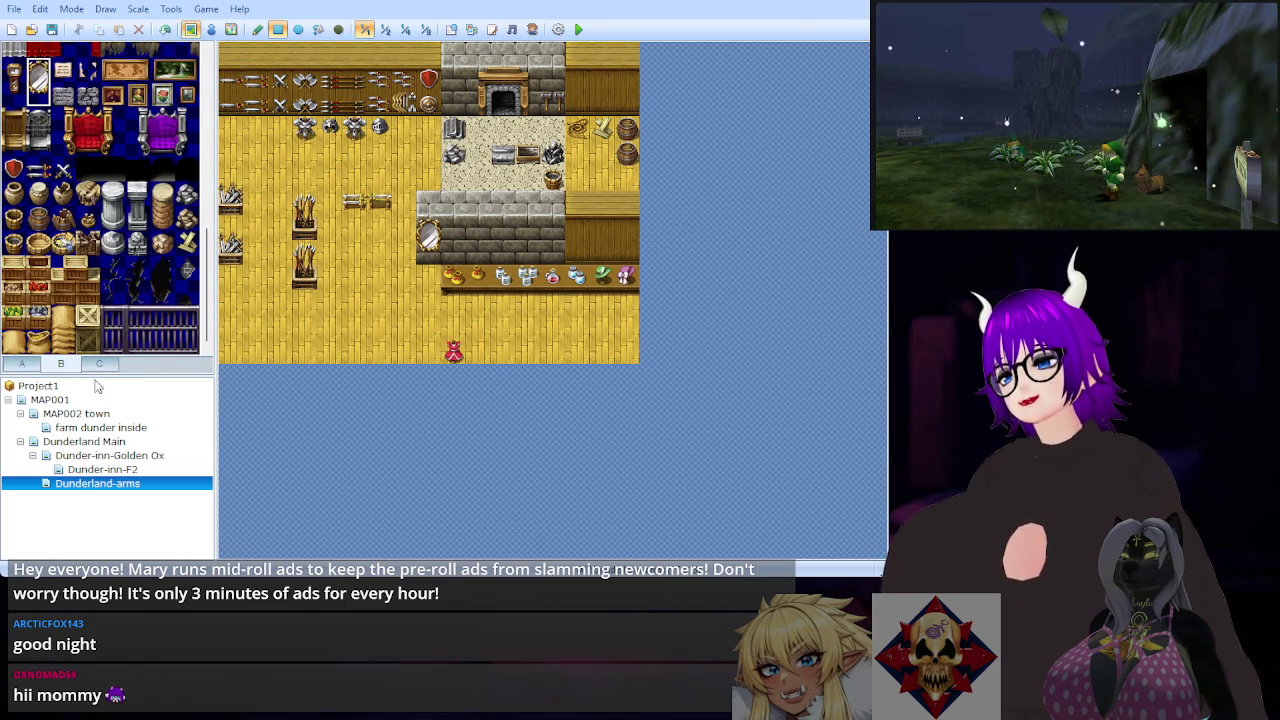
left_click(22, 364)
scroll(110, 255, "down", 4)
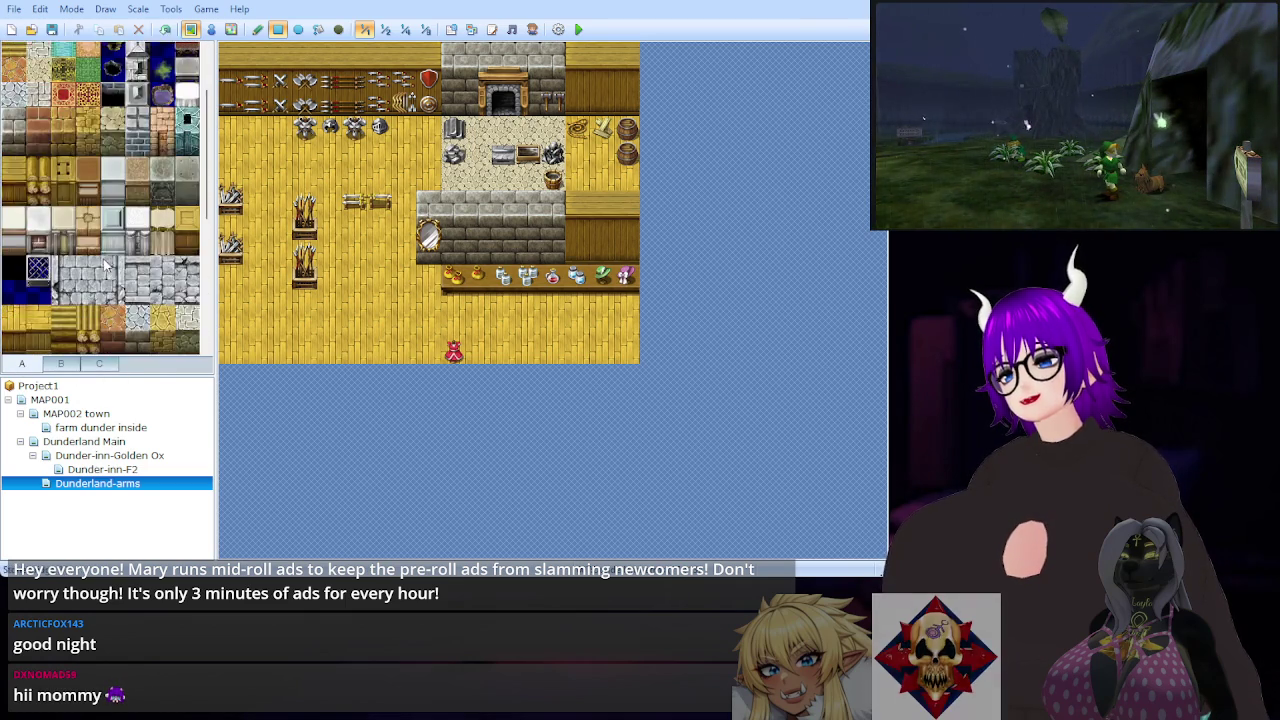
Step: Browse the item and food tiles, then return to the furniture sheet with beds, fireplaces and curtains
left_click(104, 366)
scroll(80, 235, "down", 3)
scroll(75, 232, "down", 2)
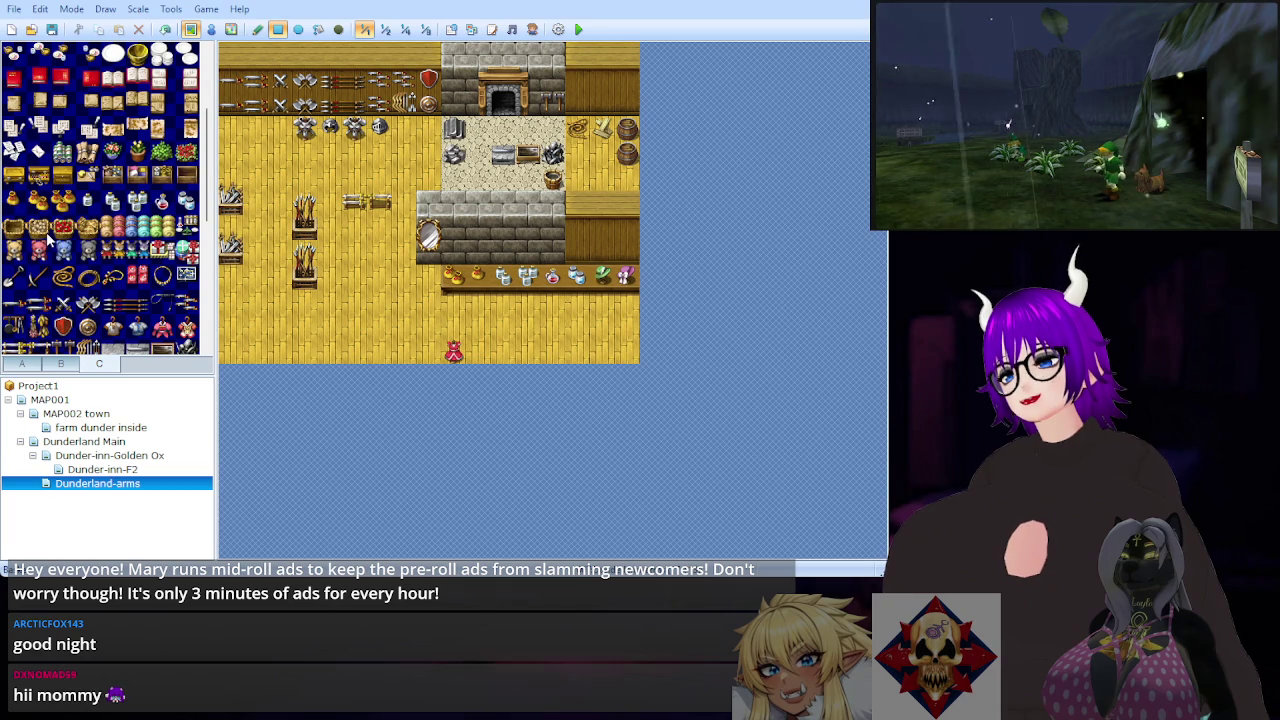
scroll(38, 205, "down", 2)
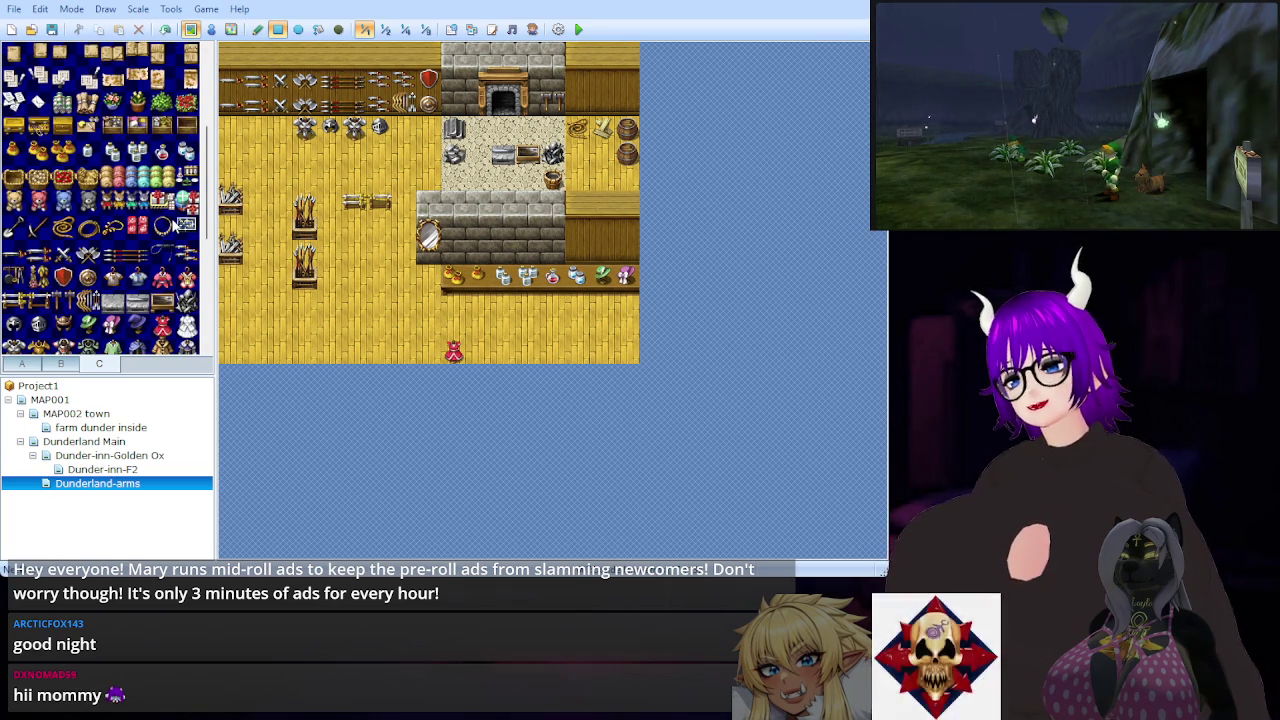
scroll(108, 222, "down", 2)
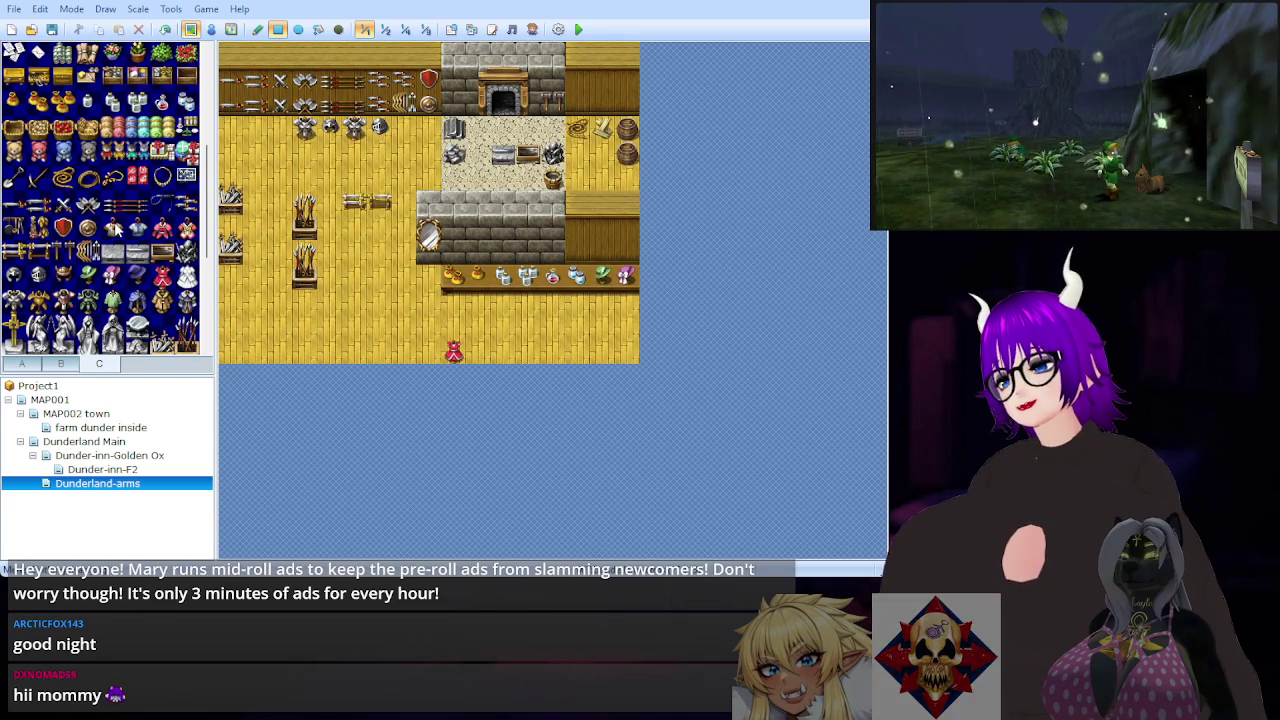
scroll(113, 228, "down", 2)
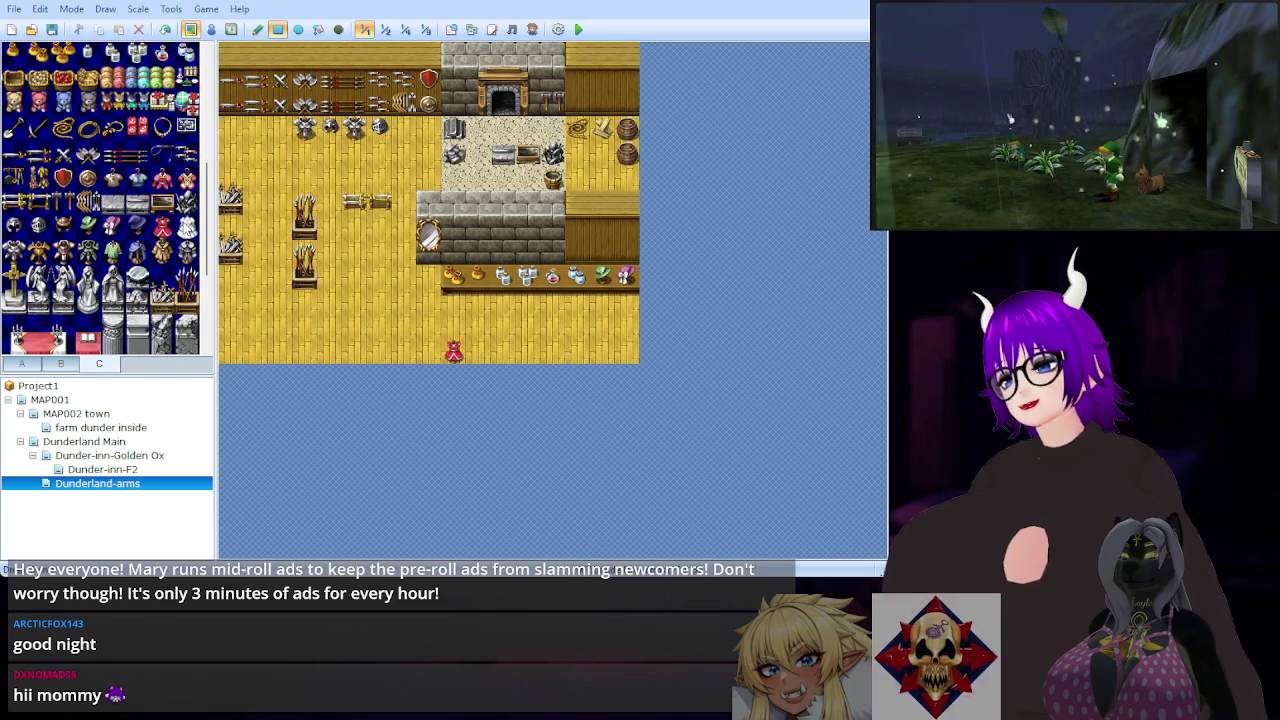
scroll(22, 226, "down", 1)
scroll(43, 228, "down", 2)
scroll(43, 228, "down", 6)
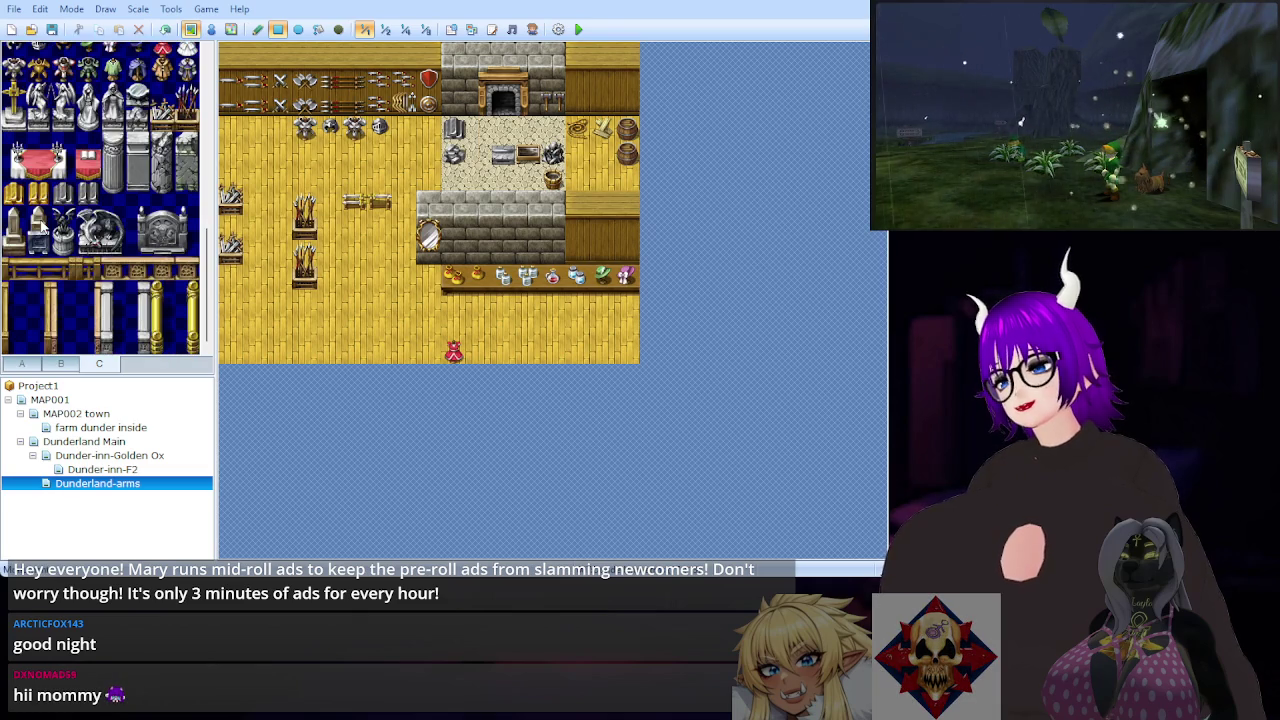
scroll(43, 235, "up", 3)
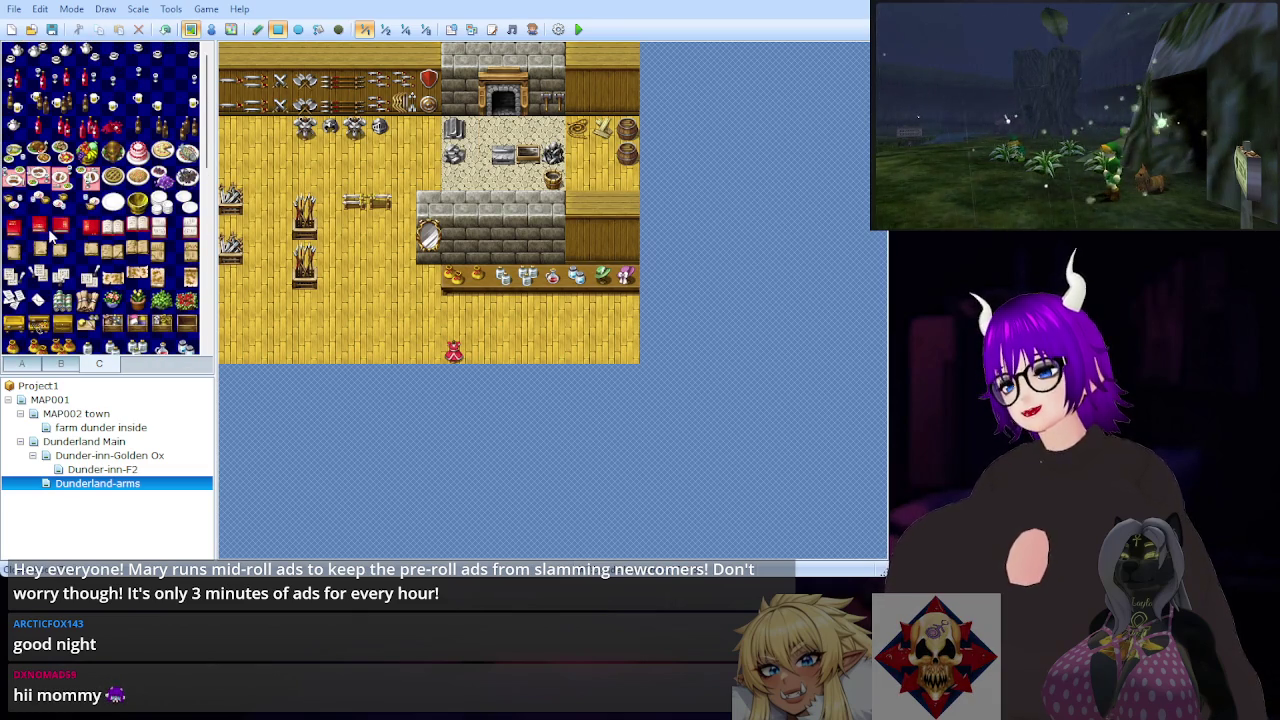
left_click(59, 365)
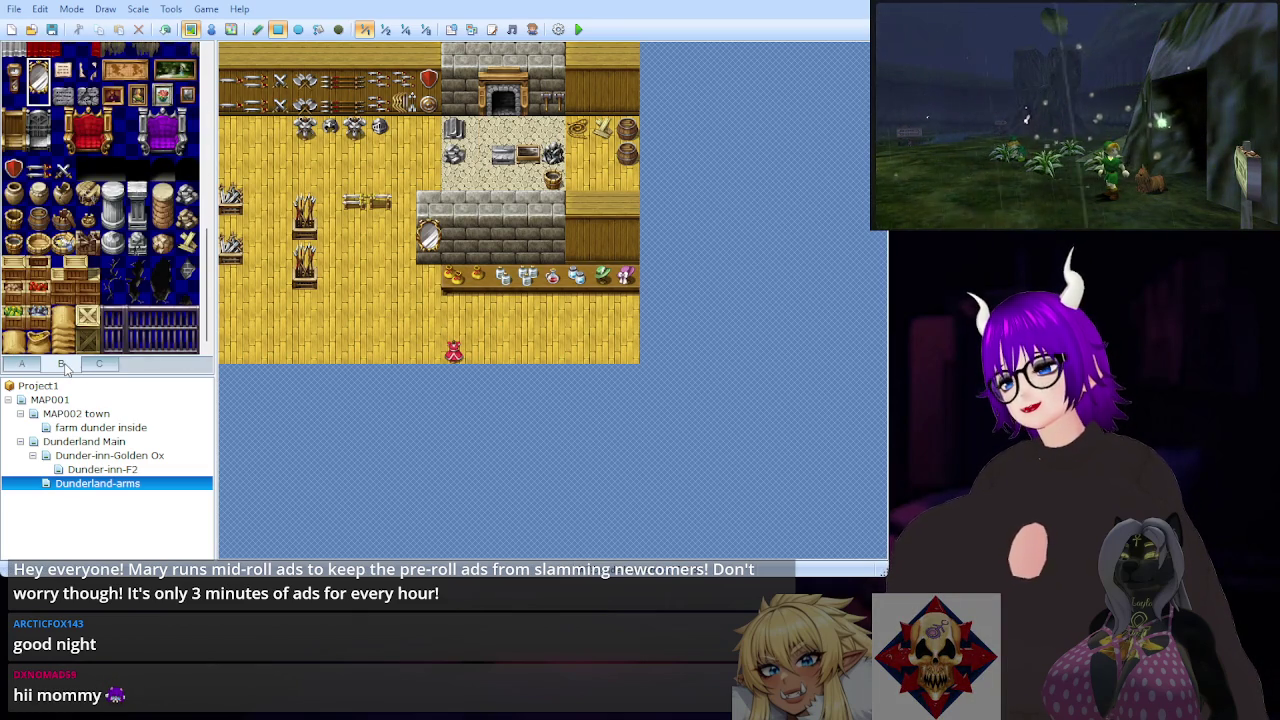
scroll(120, 316, "up", 7)
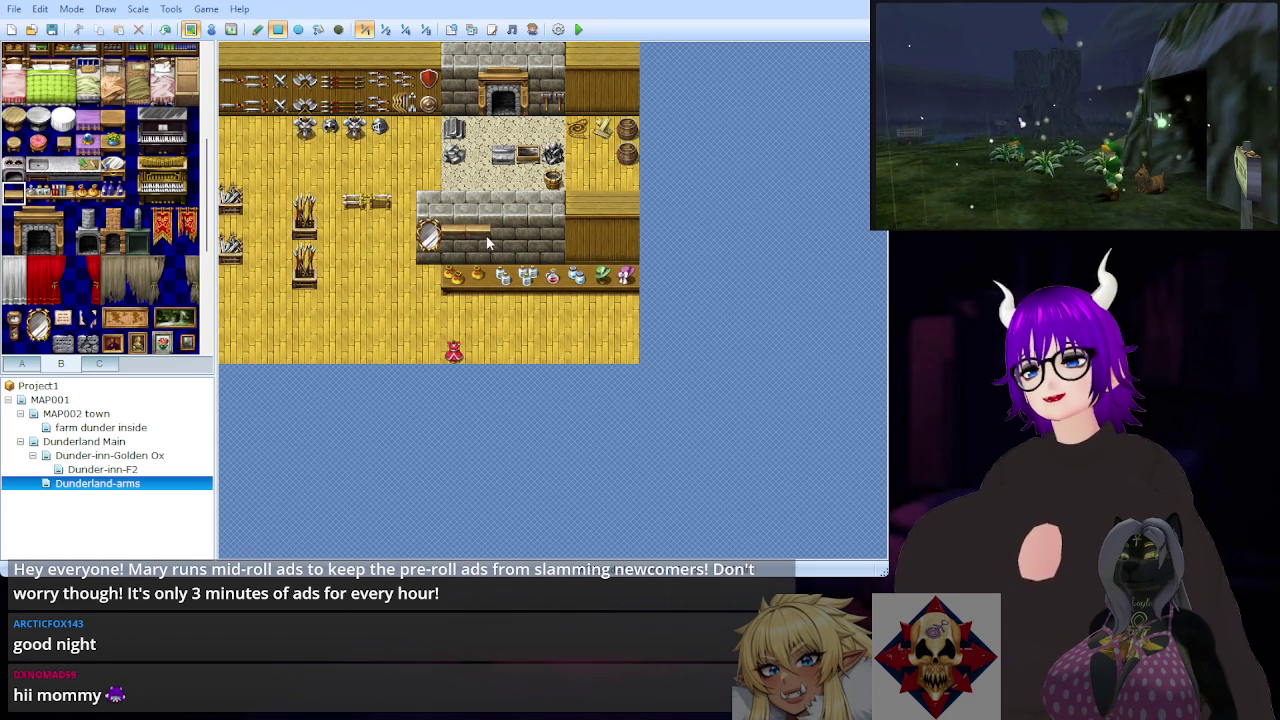
mouse_move(489, 252)
left_mouse_down()
mouse_move(588, 252)
mouse_move(615, 232)
left_mouse_up()
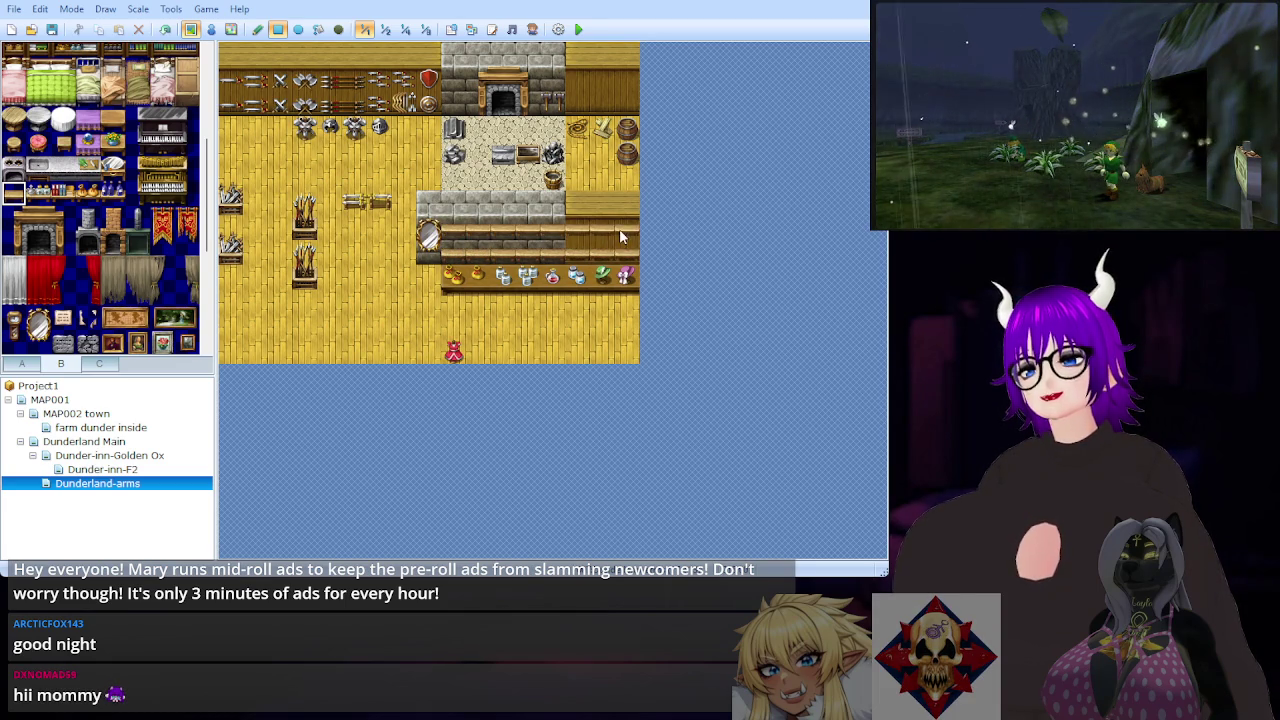
left_click(99, 364)
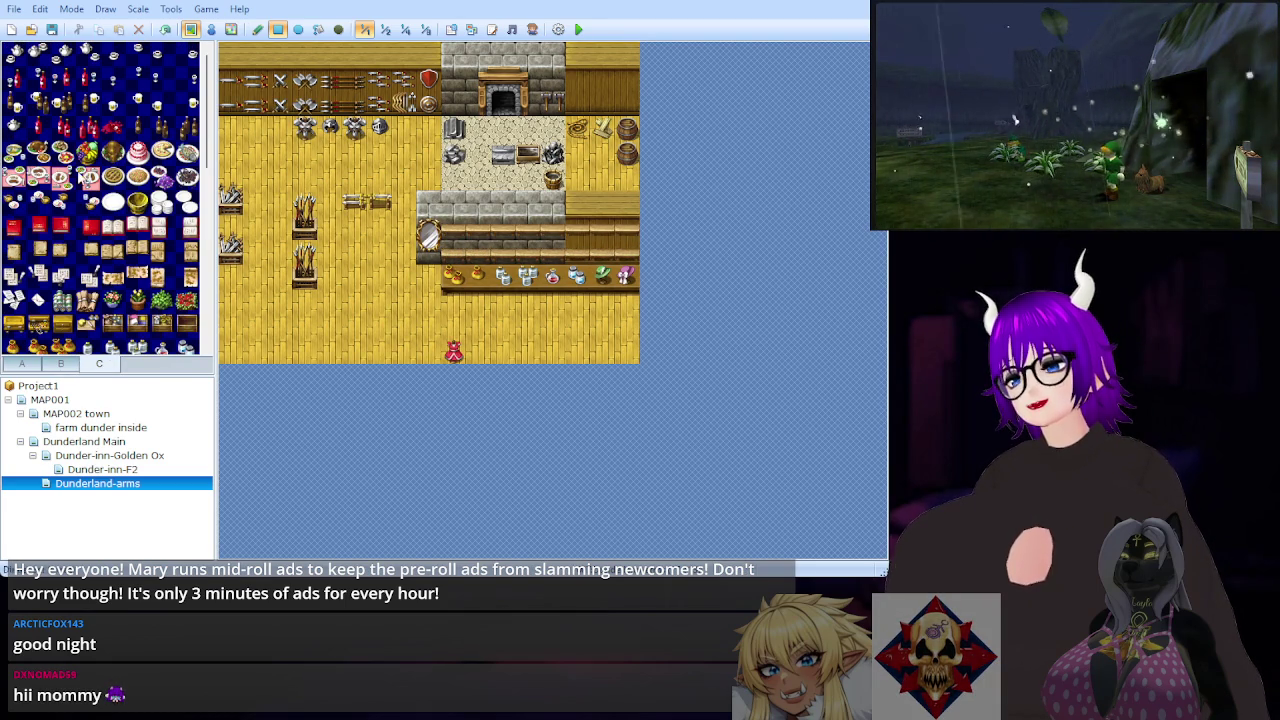
scroll(155, 250, "down", 2)
scroll(140, 226, "down", 2)
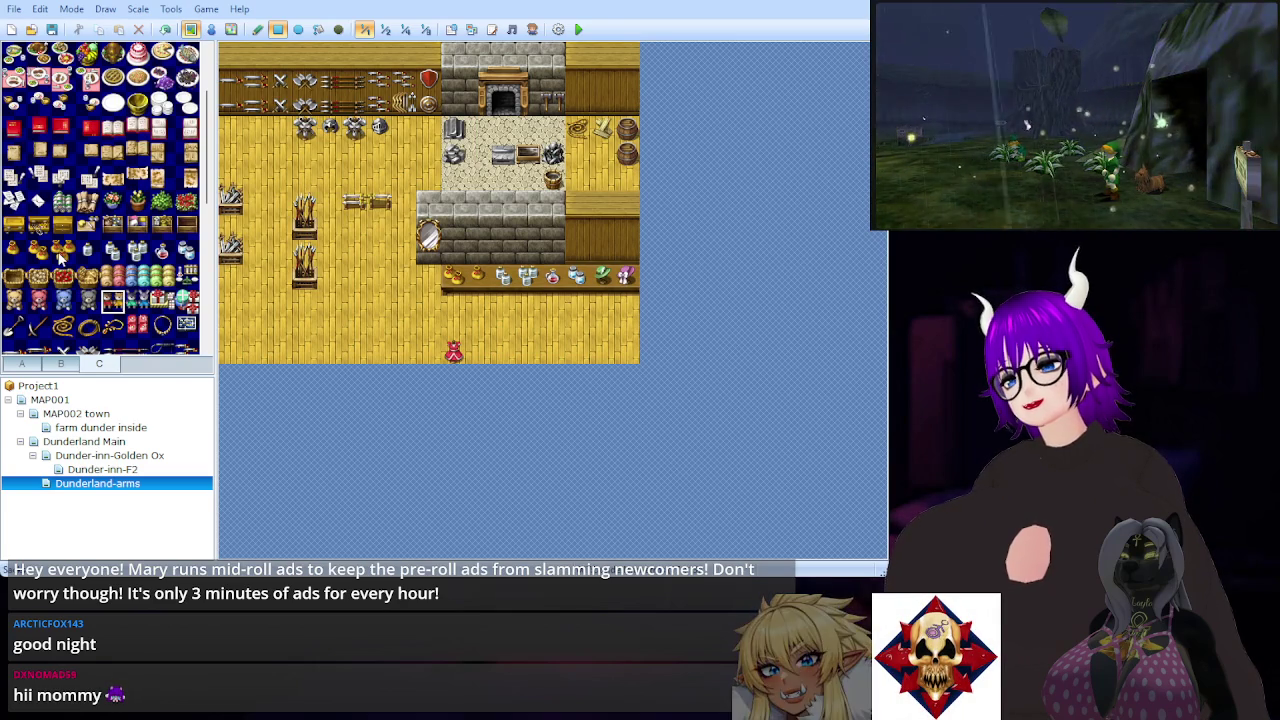
left_click(62, 364)
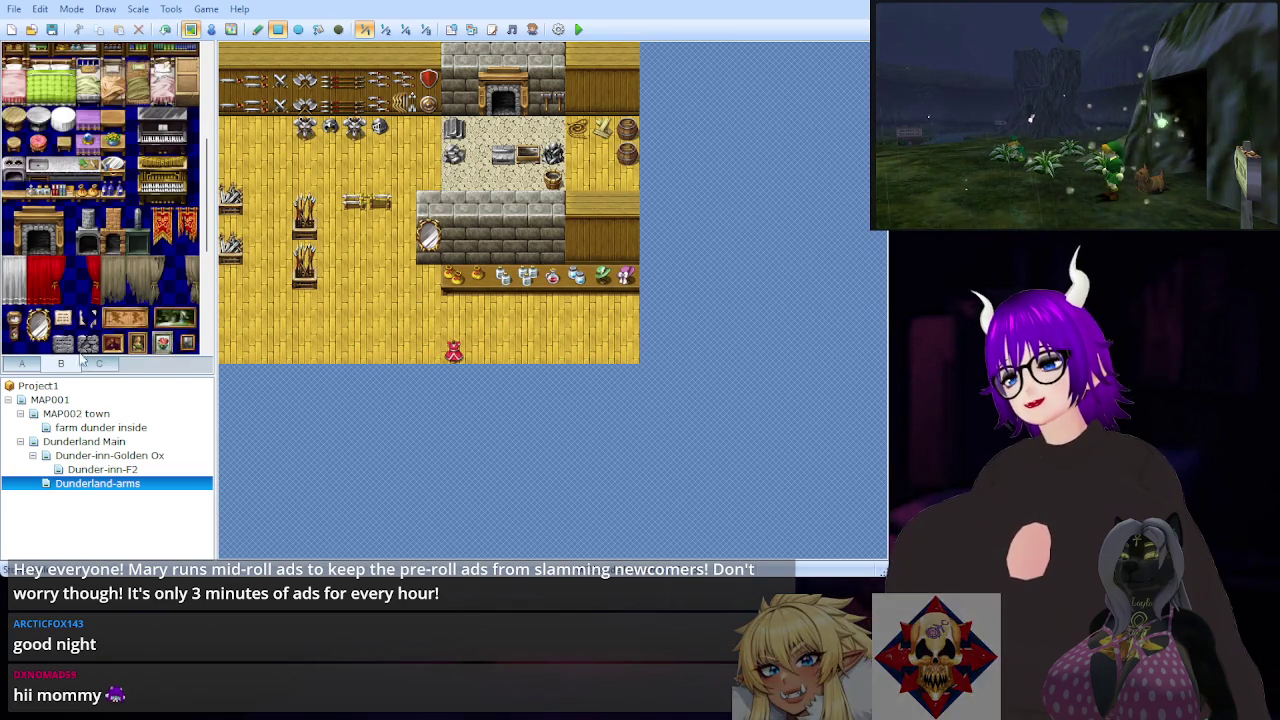
scroll(127, 298, "up", 5)
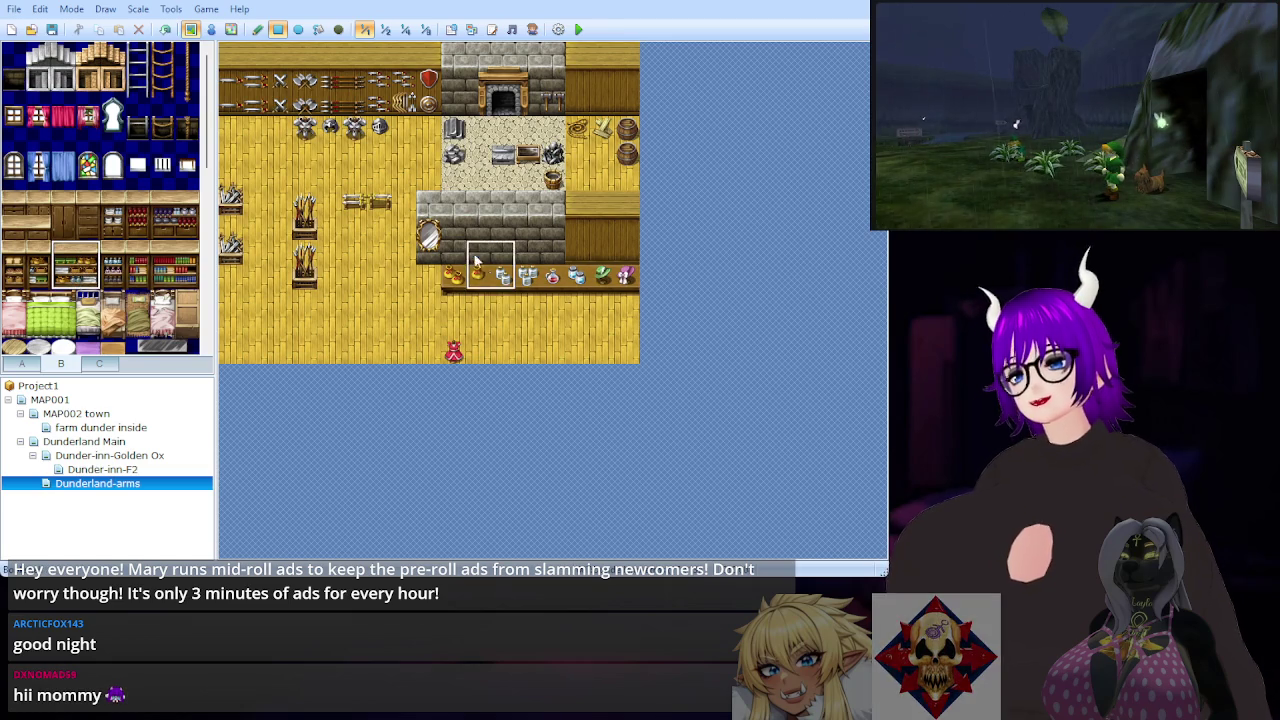
Step: Try lining the stone wall behind the counter with bookshelves, then undo them
left_click_drag(457, 237, 530, 255)
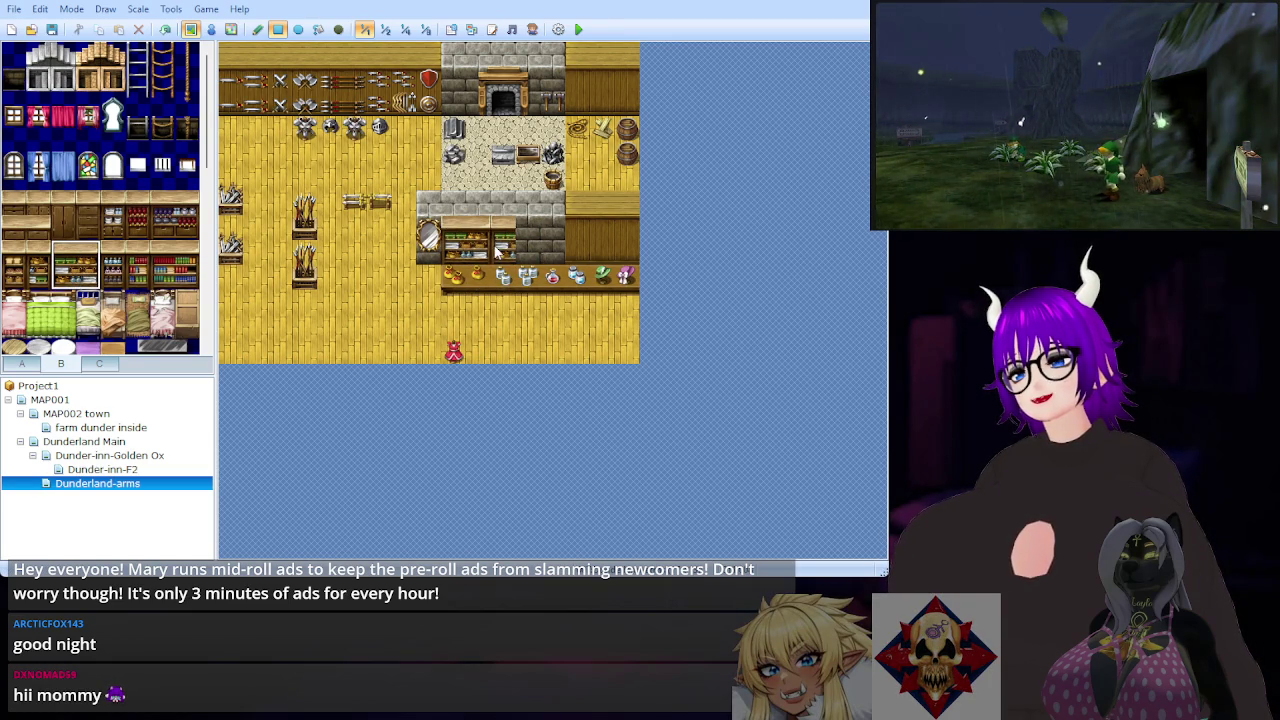
key("ctrl+z")
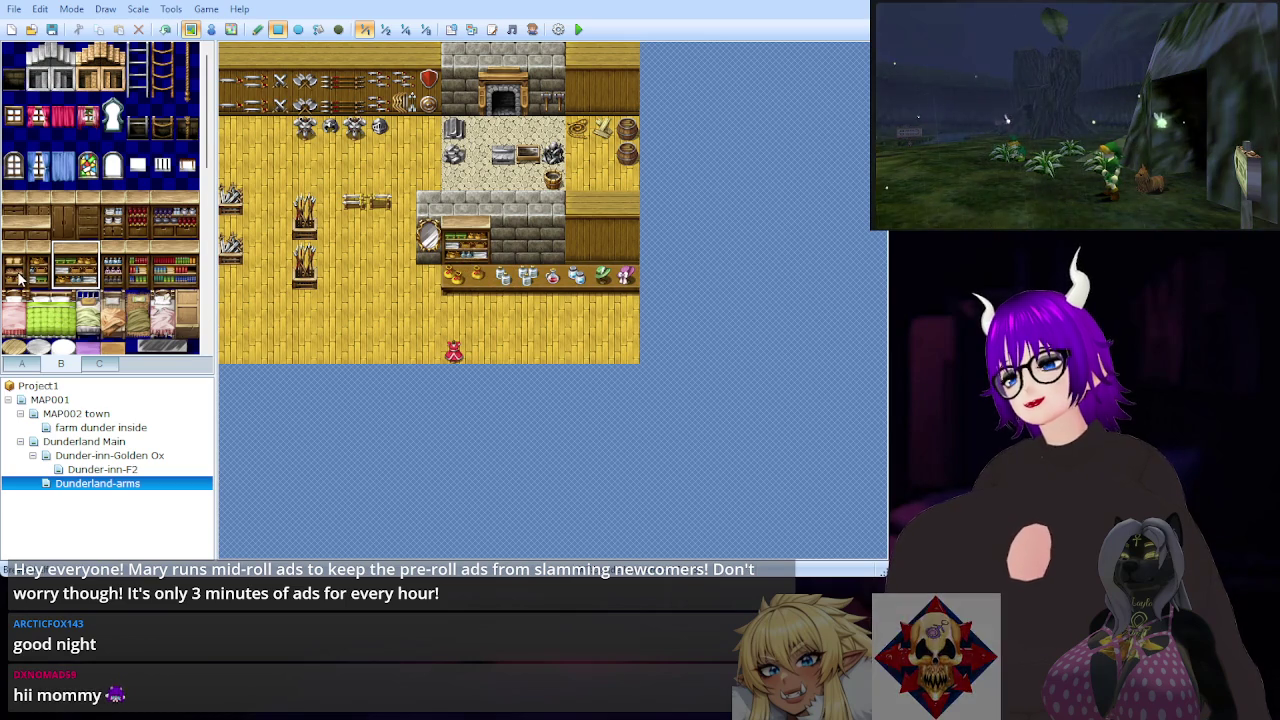
scroll(142, 280, "down", 5)
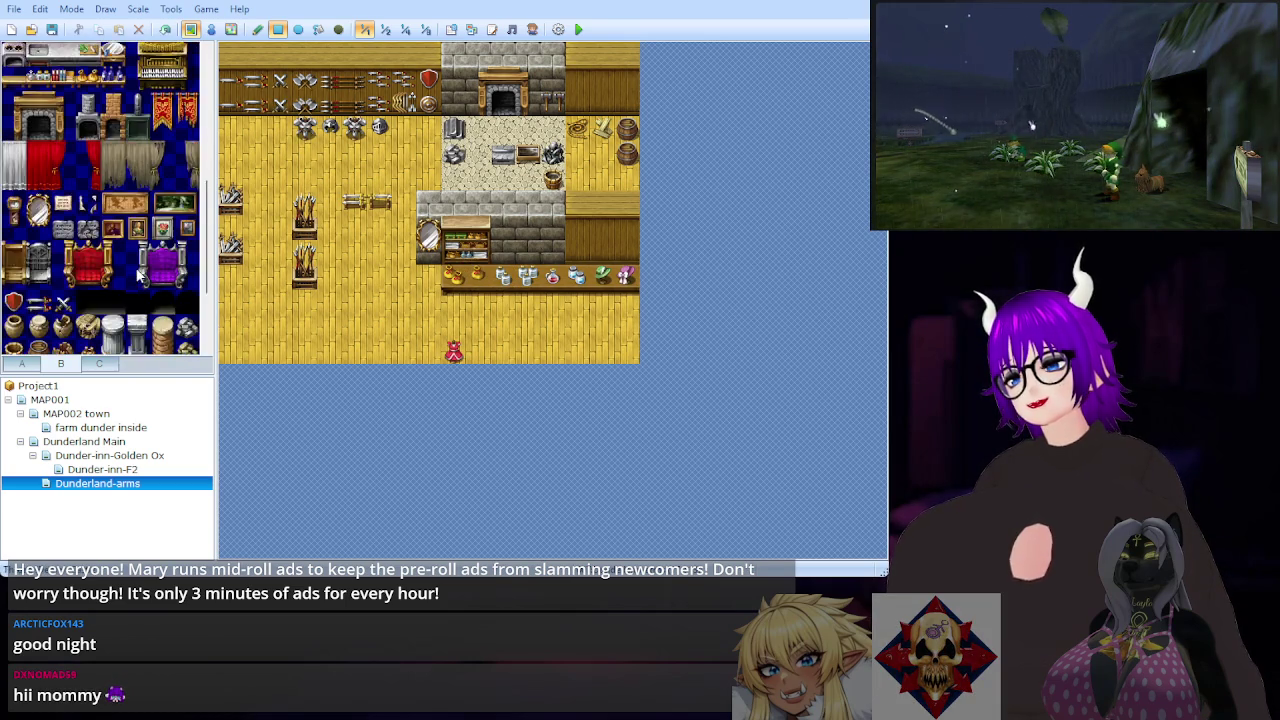
scroll(138, 276, "up", 3)
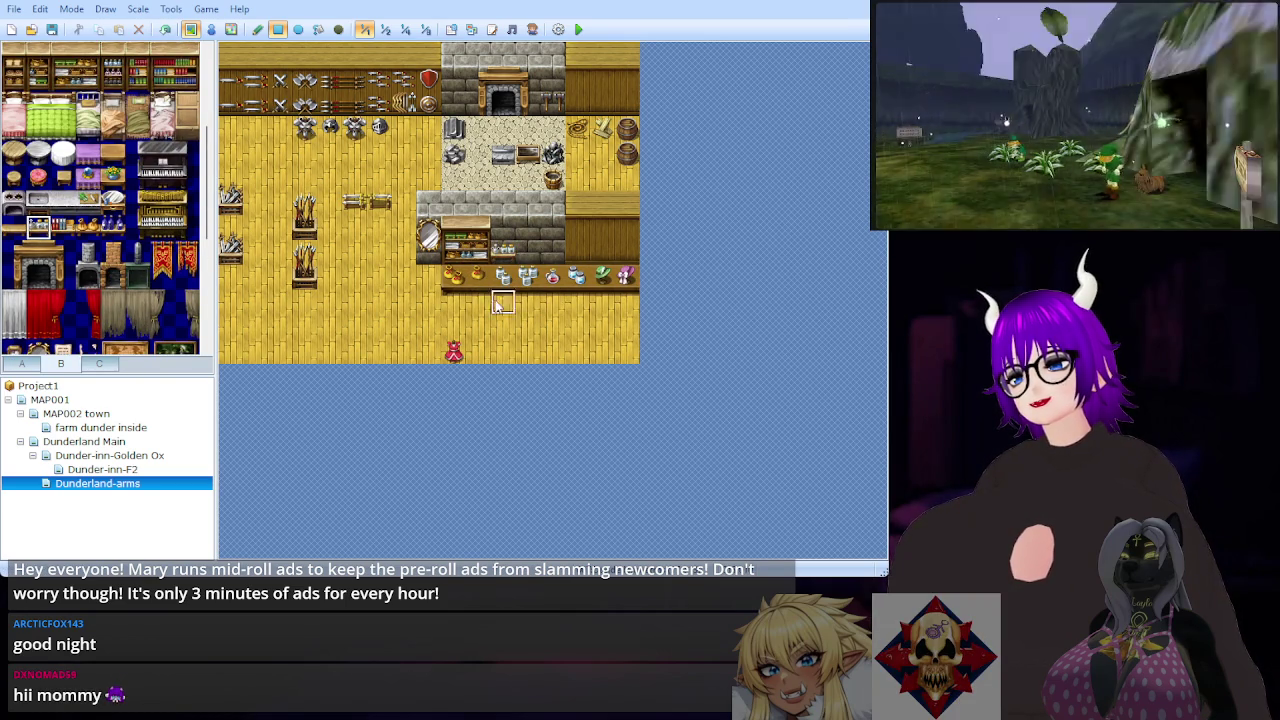
left_click(62, 224)
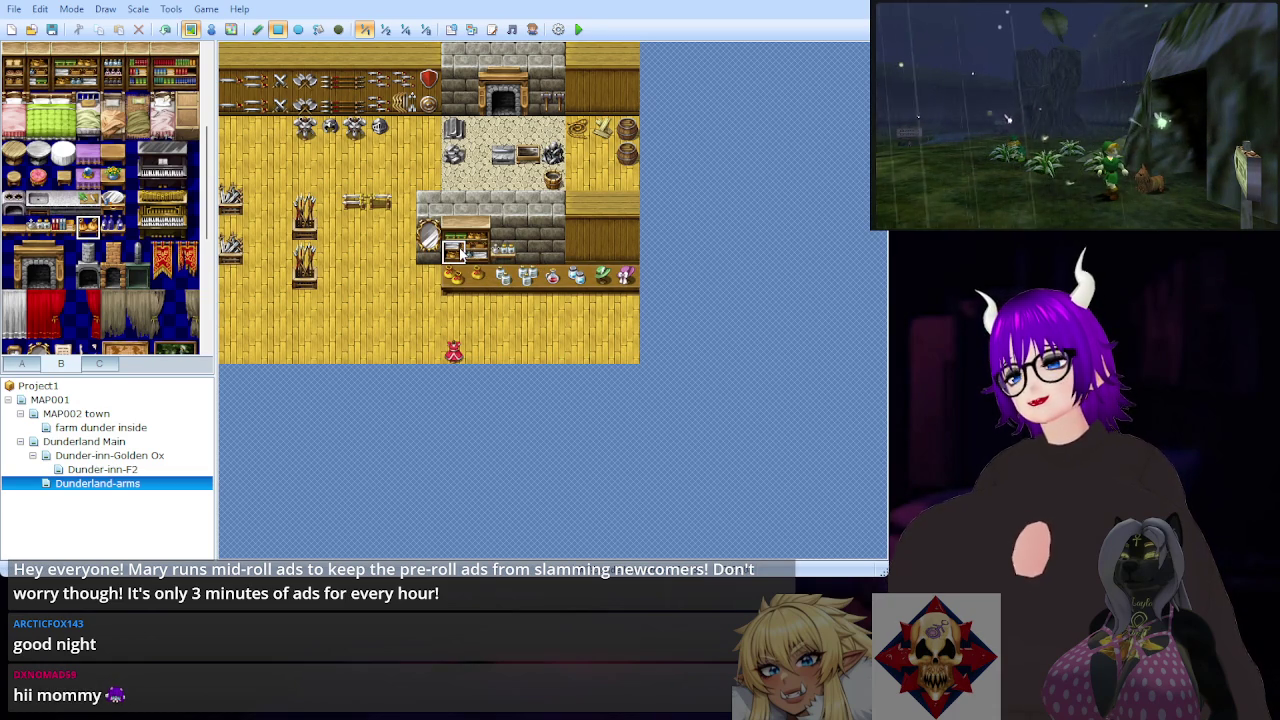
key("ctrl+z")
key("ctrl+z")
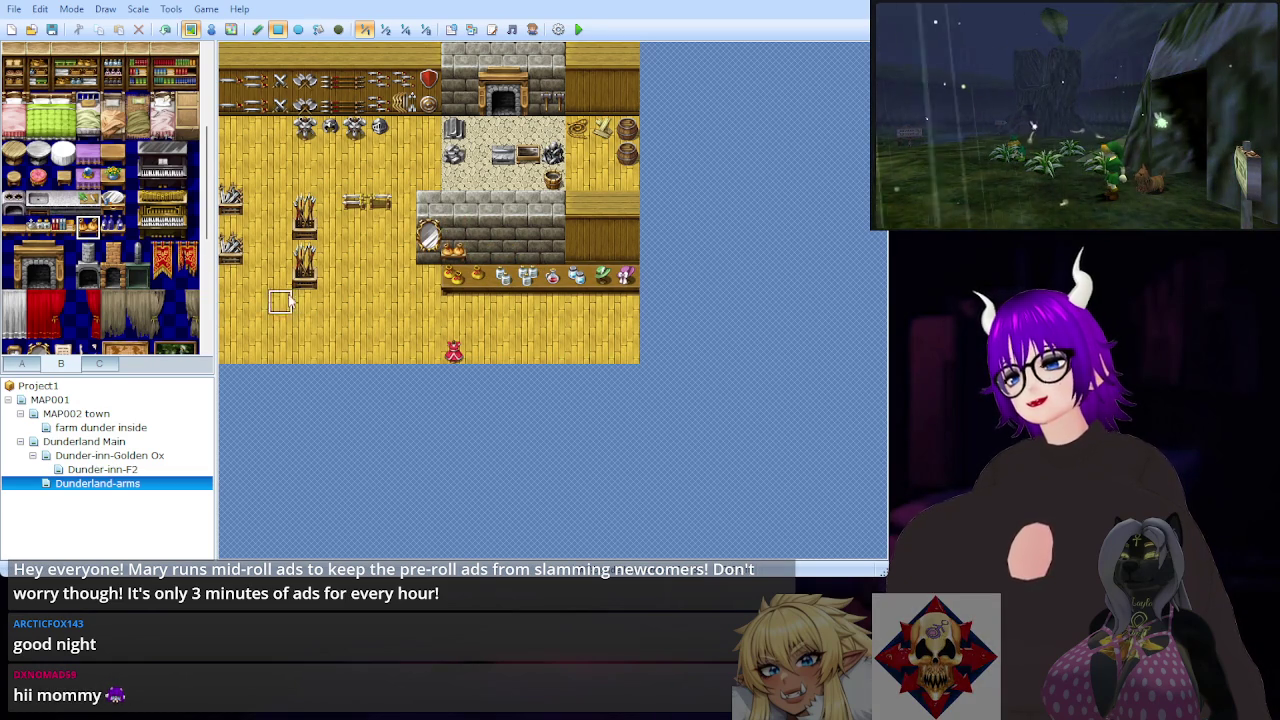
Step: Paint a row of orange pots along the base of the stone wall
left_click(484, 256)
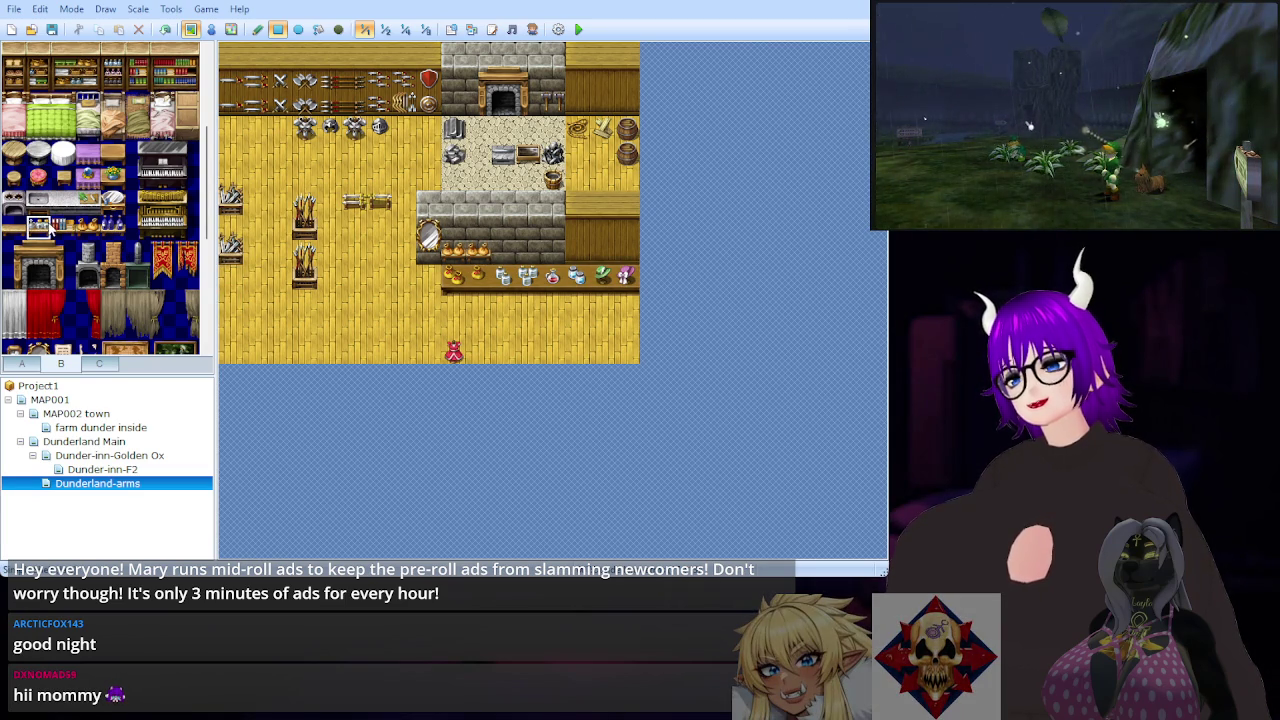
left_click_drag(510, 256, 535, 256)
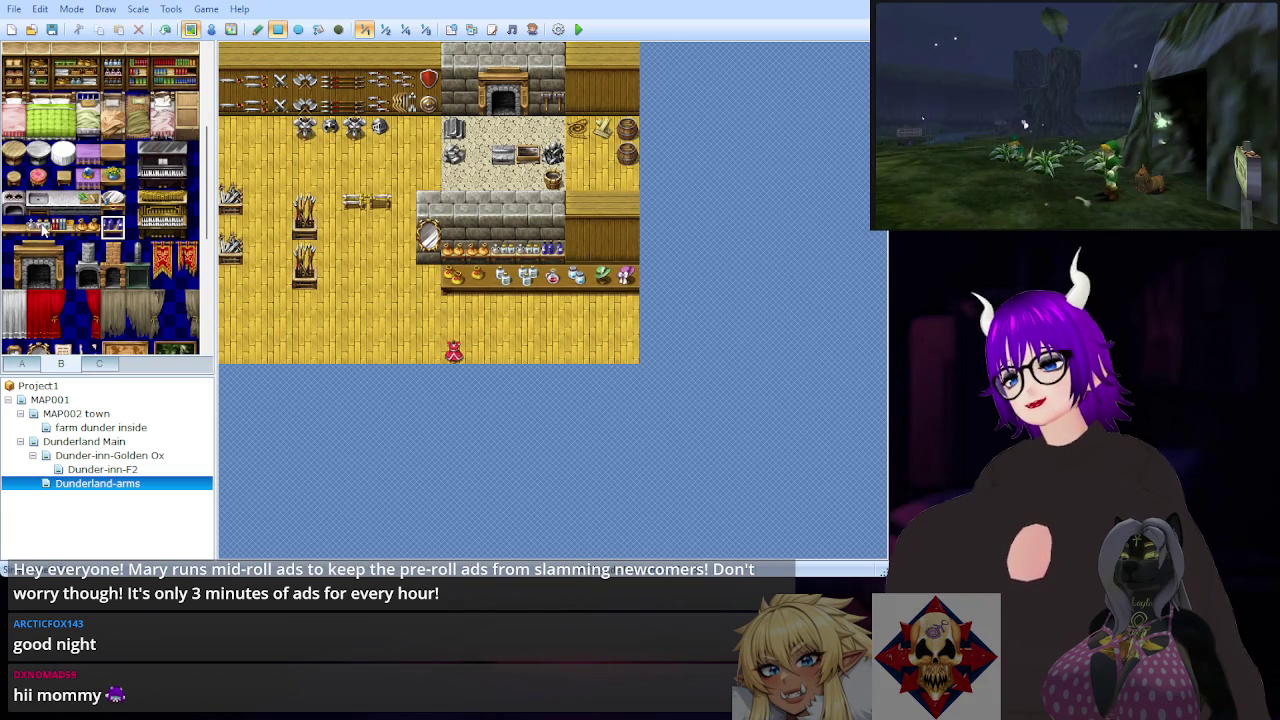
left_click(63, 227)
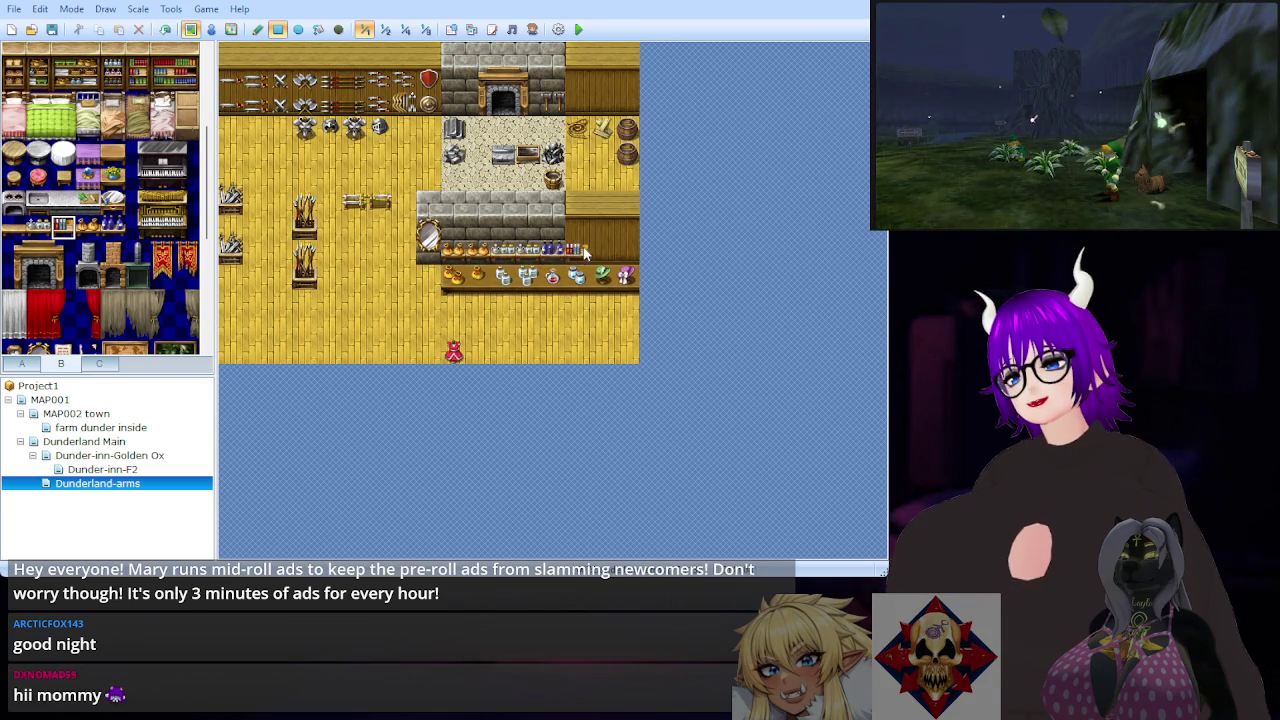
left_click(18, 230)
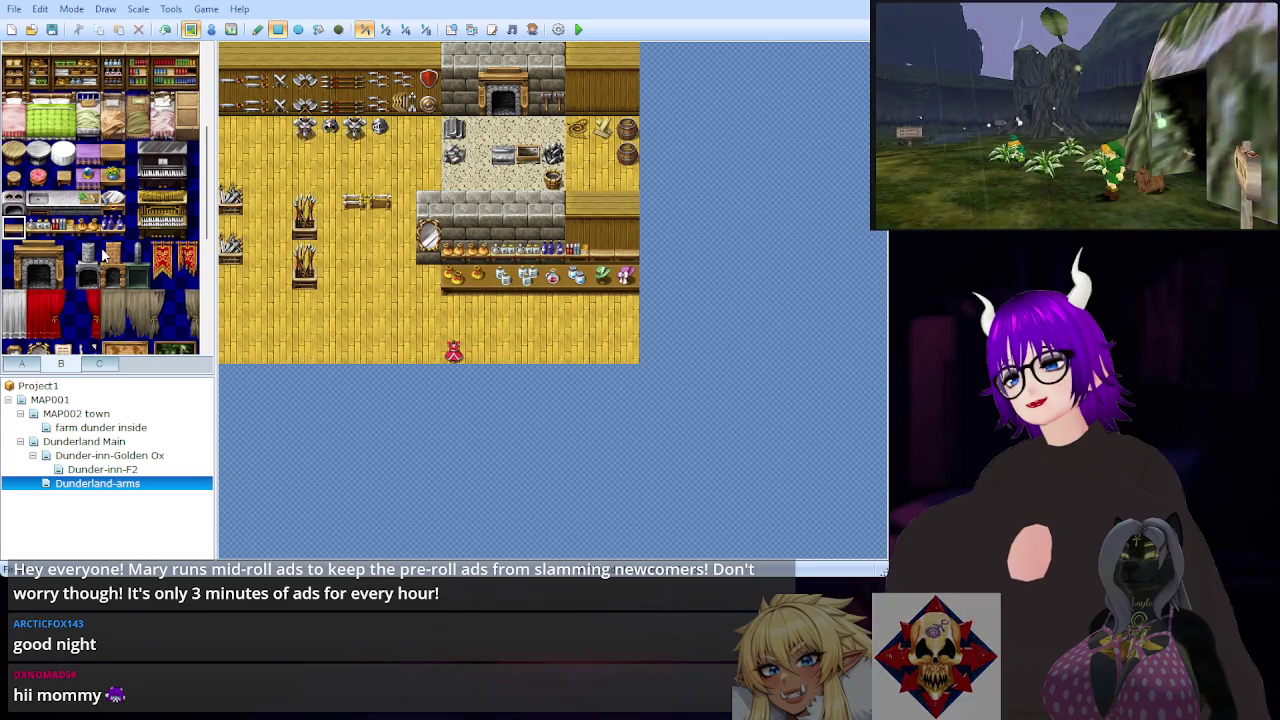
scroll(163, 230, "down", 1)
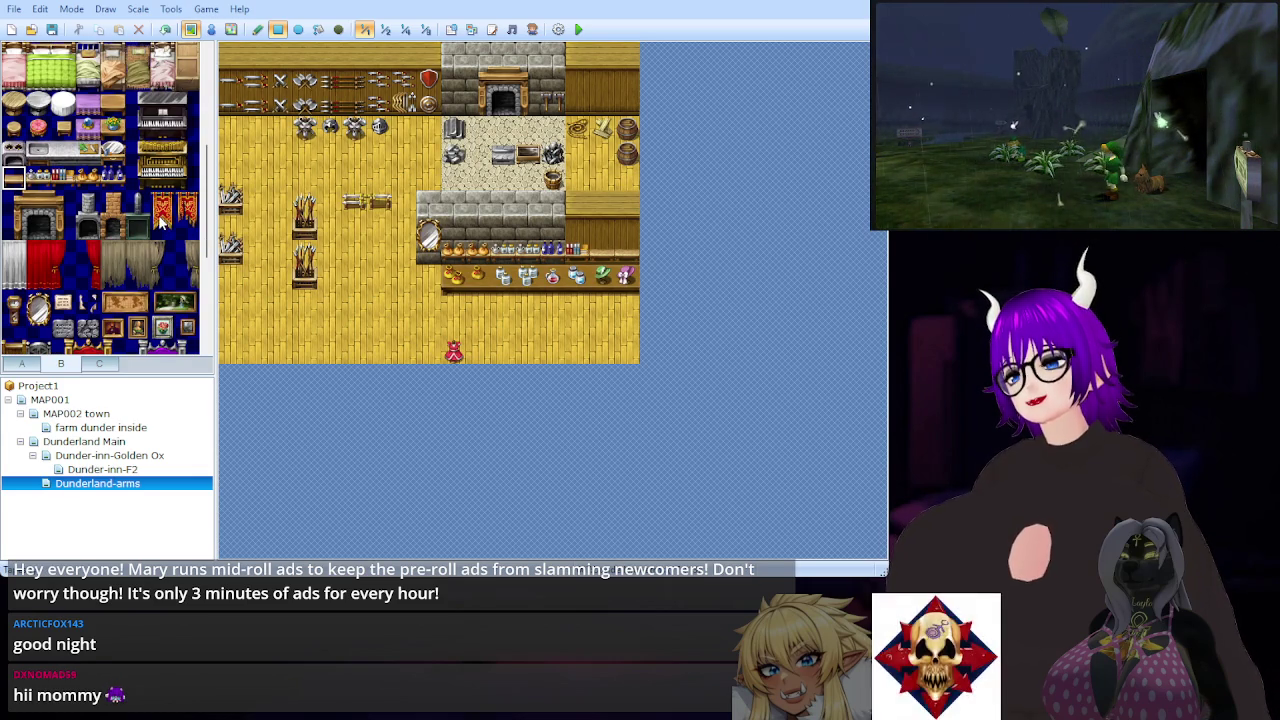
scroll(162, 224, "up", 3)
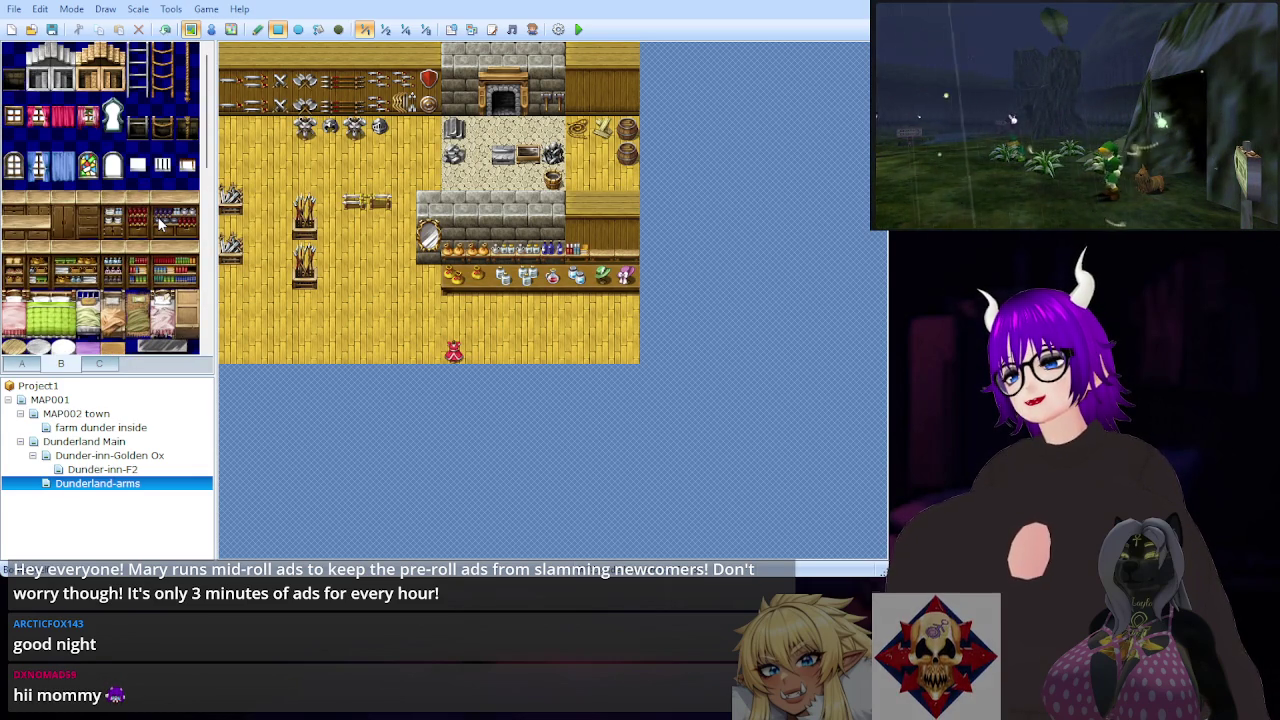
scroll(160, 218, "down", 2)
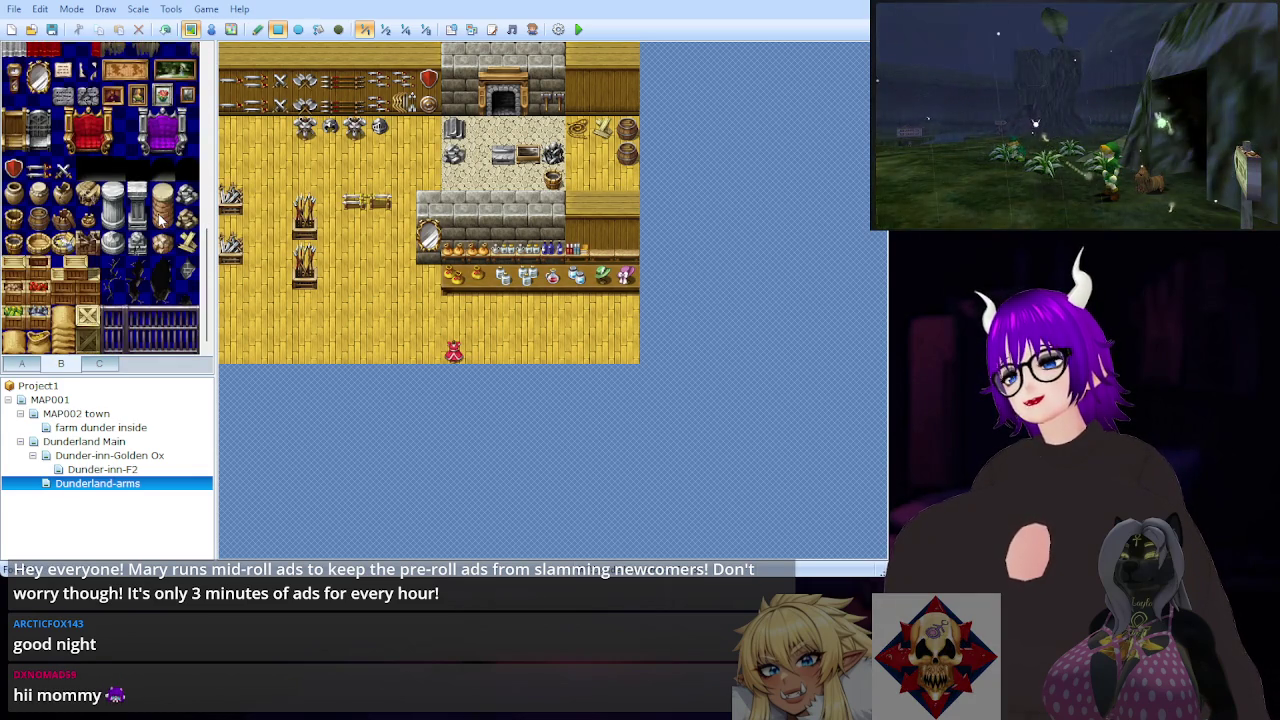
scroll(160, 218, "up", 4)
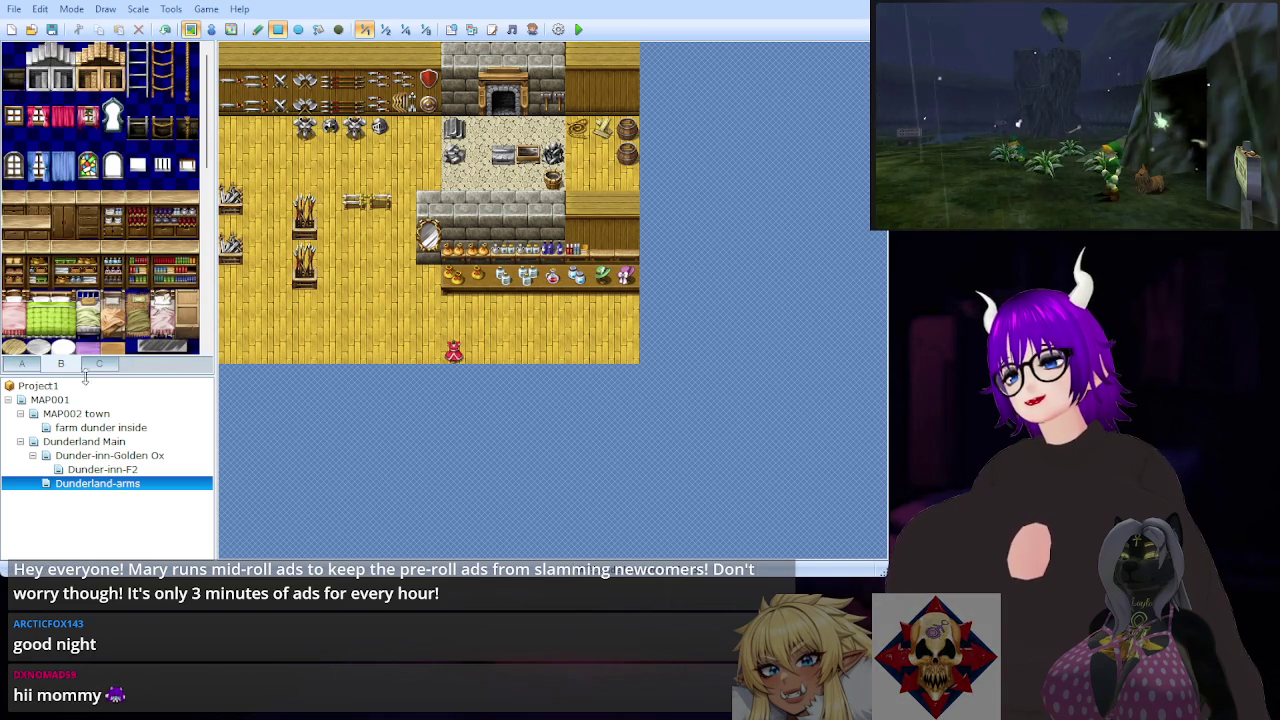
left_click(115, 368)
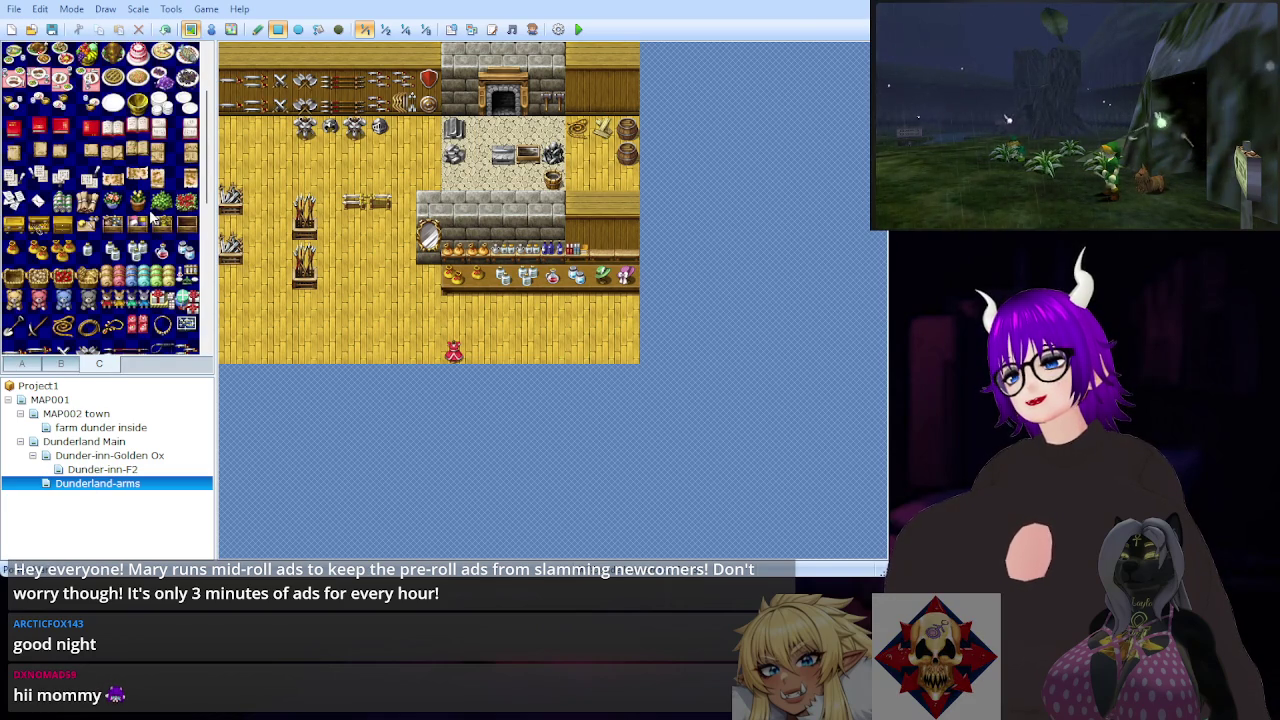
scroll(152, 215, "down", 1)
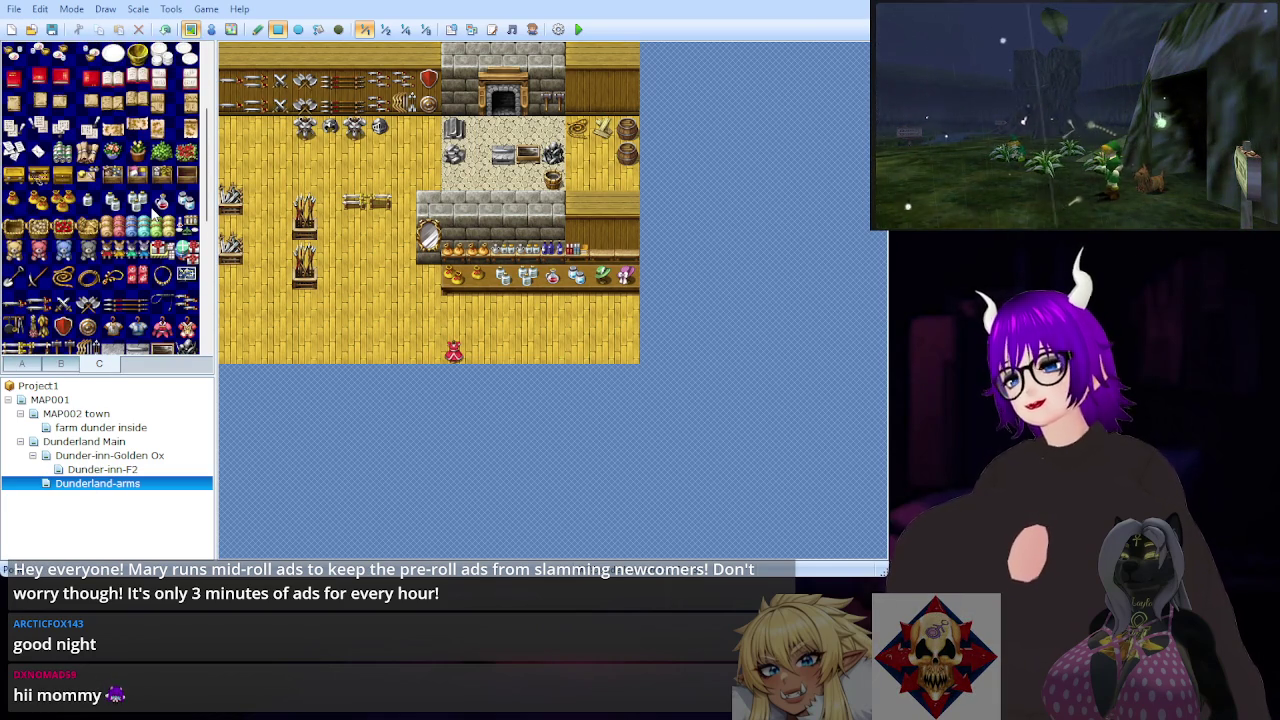
scroll(130, 190, "down", 1)
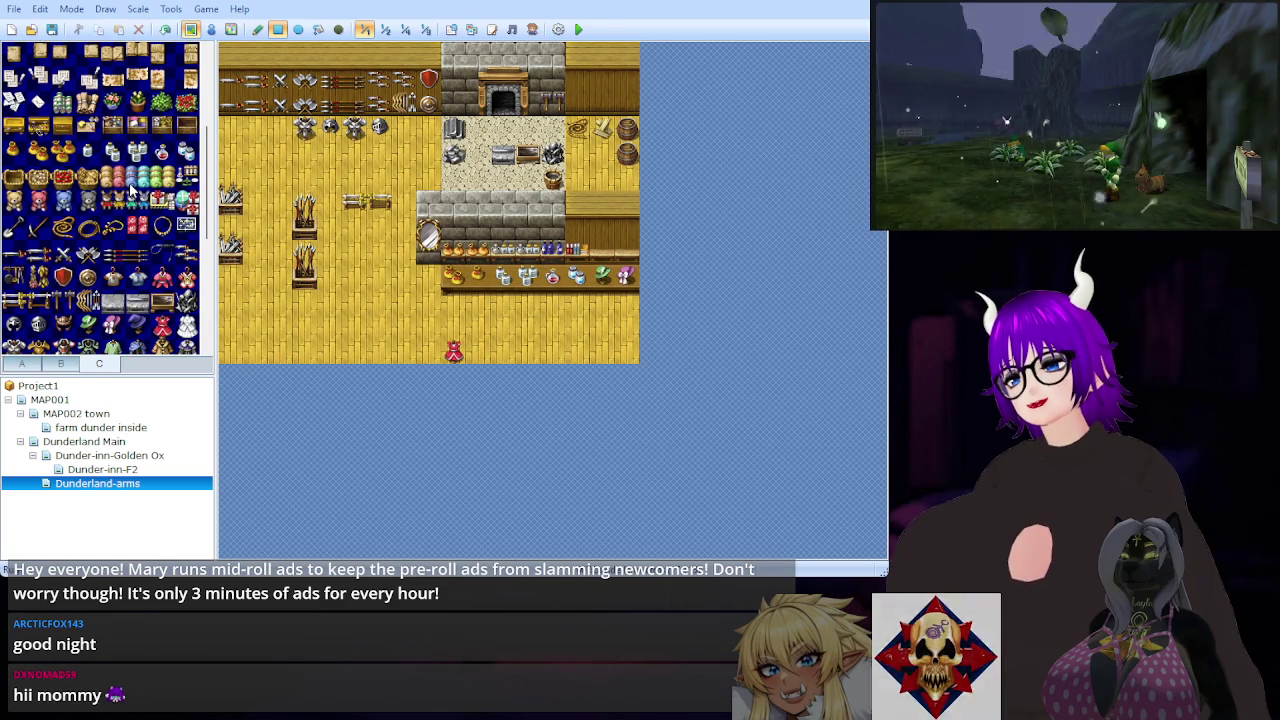
scroll(130, 190, "down", 2)
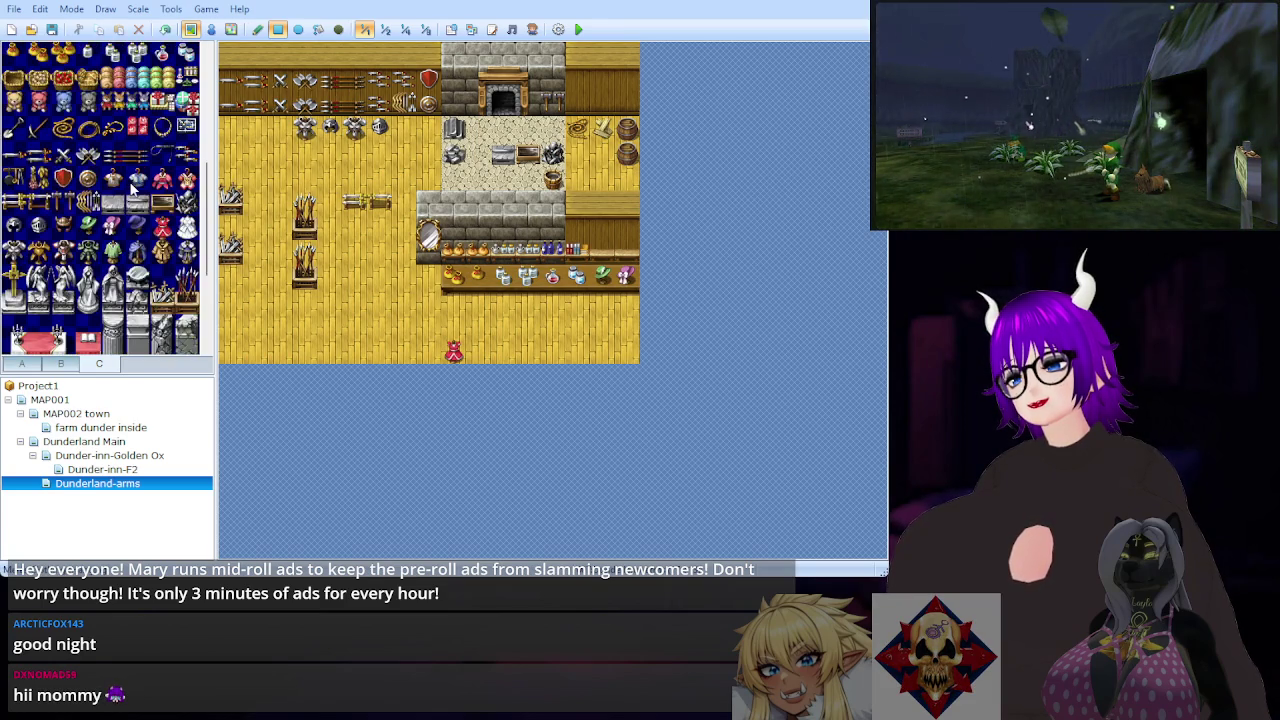
scroll(130, 190, "down", 1)
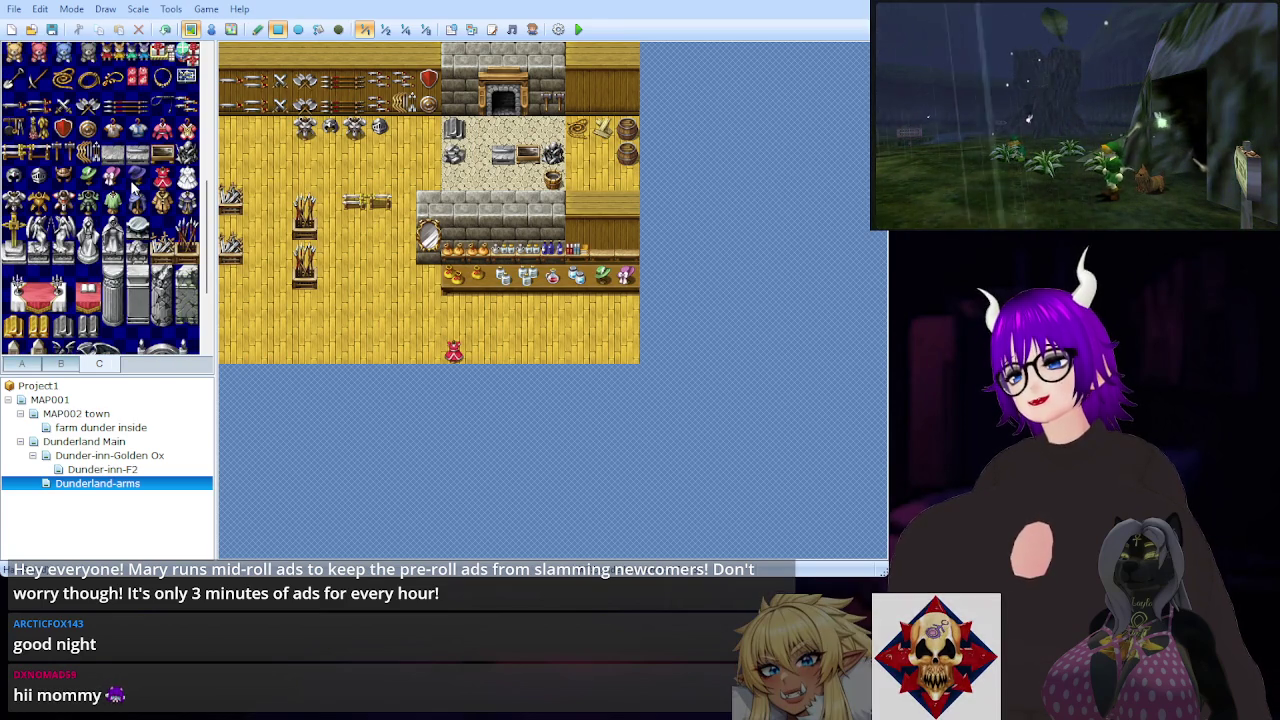
scroll(133, 190, "down", 1)
scroll(133, 186, "down", 1)
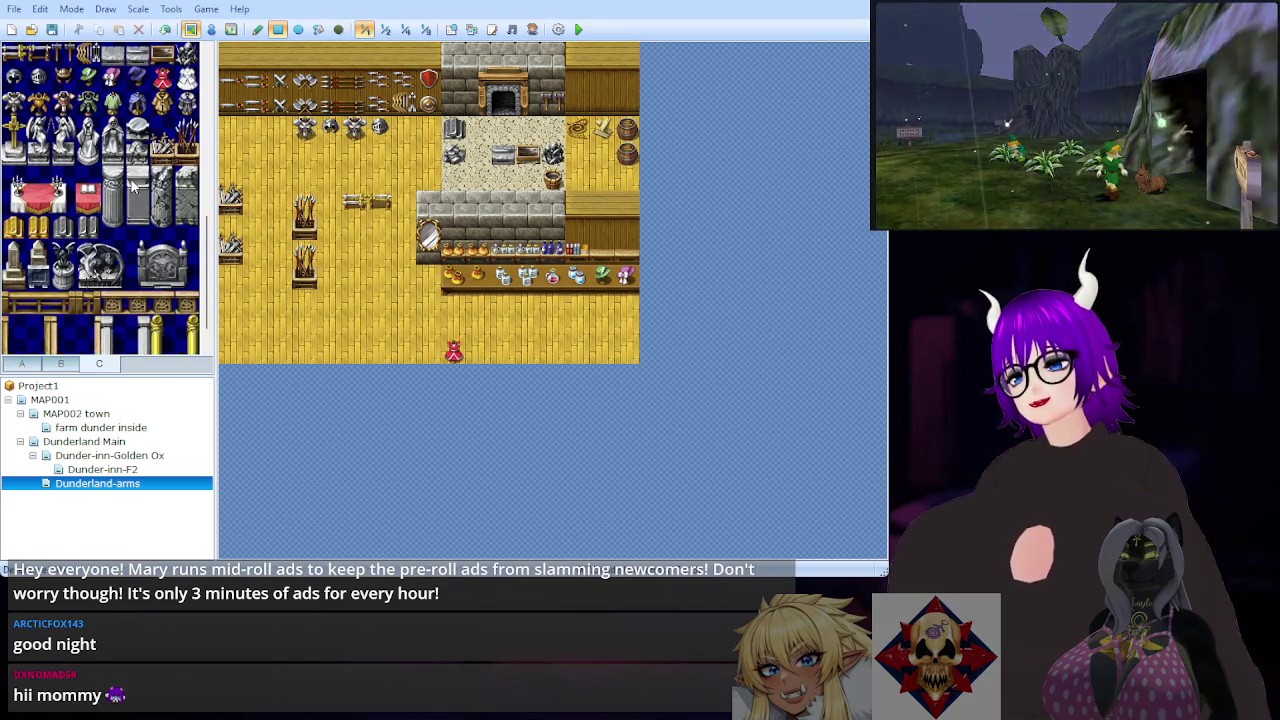
scroll(133, 186, "down", 1)
scroll(133, 188, "up", 2)
scroll(133, 186, "up", 3)
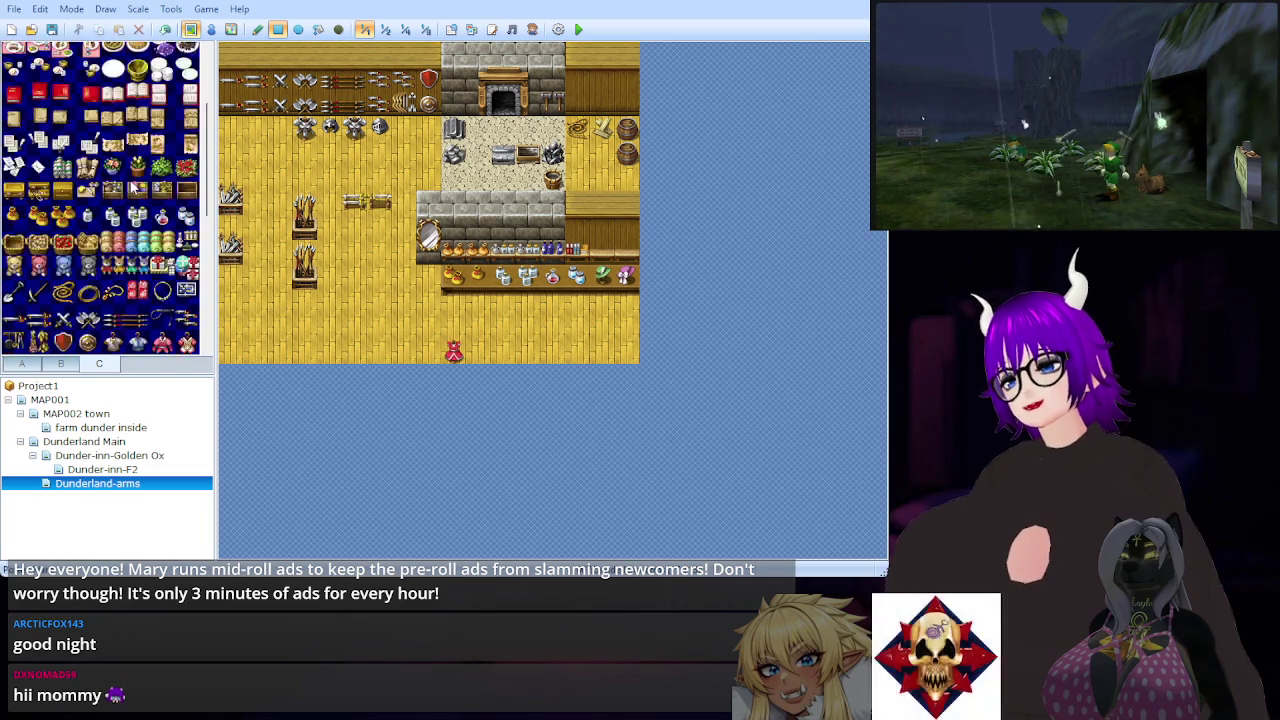
scroll(133, 184, "up", 3)
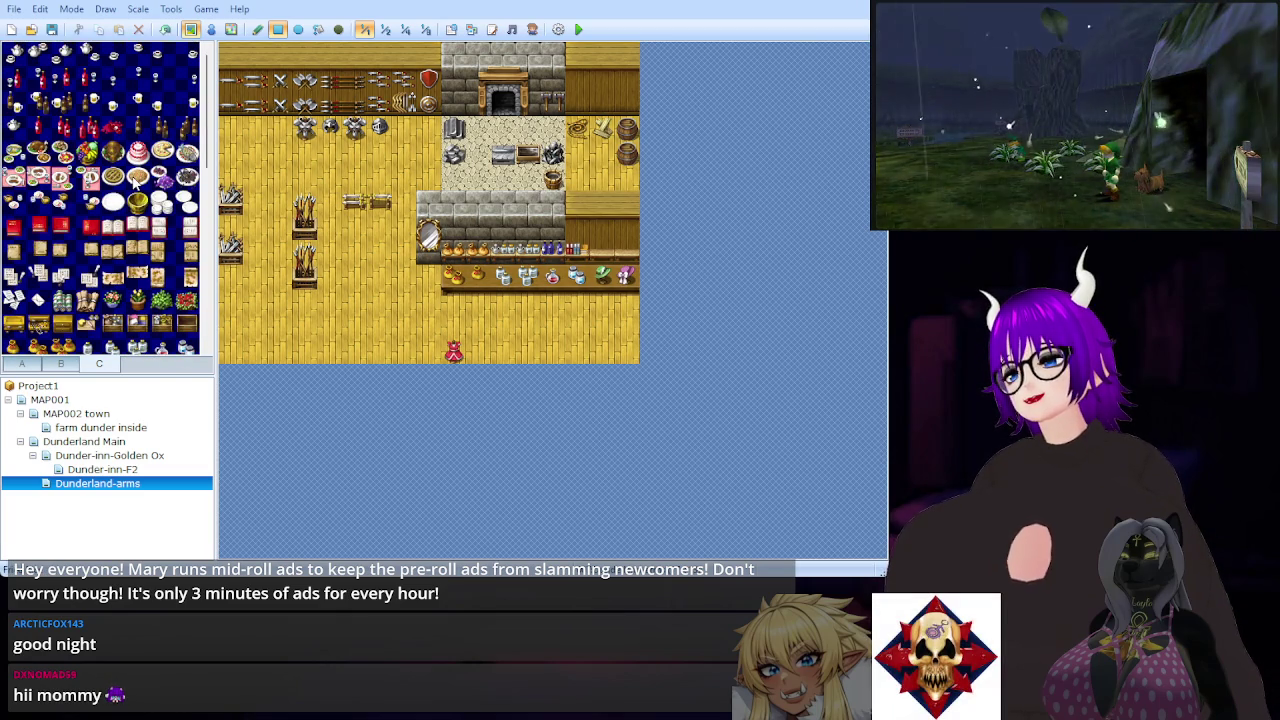
scroll(133, 181, "down", 2)
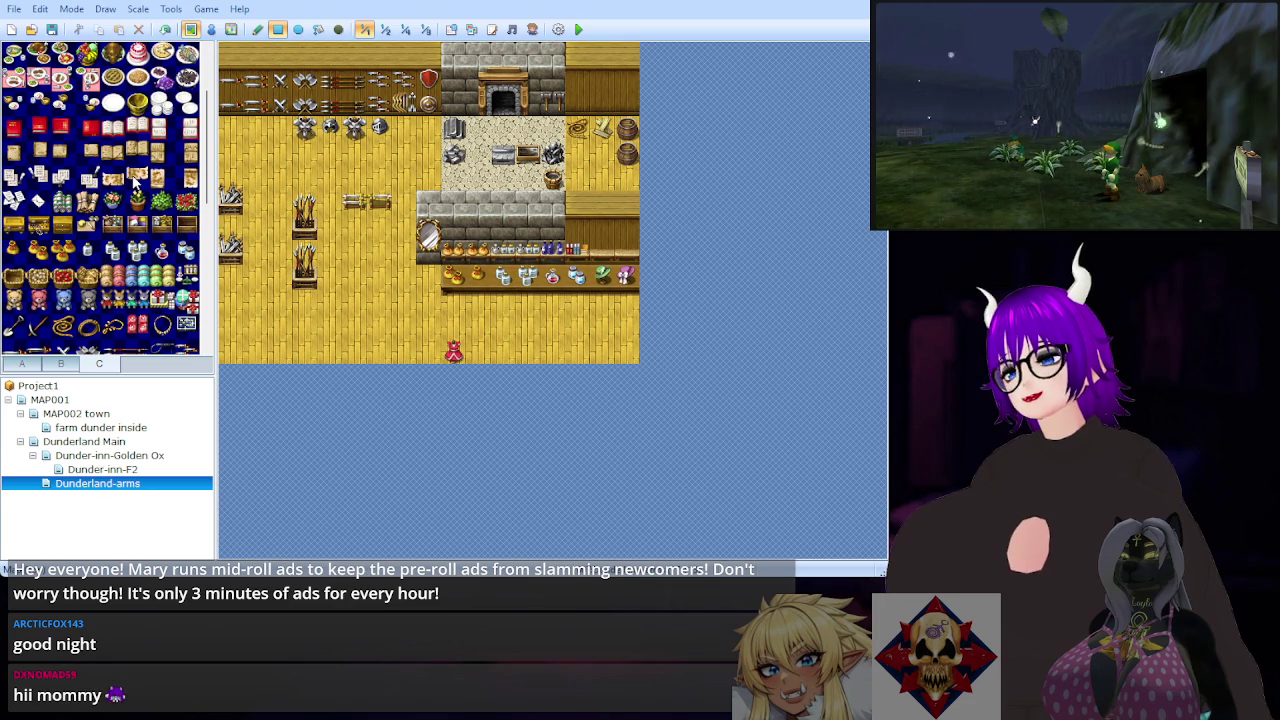
scroll(133, 180, "down", 2)
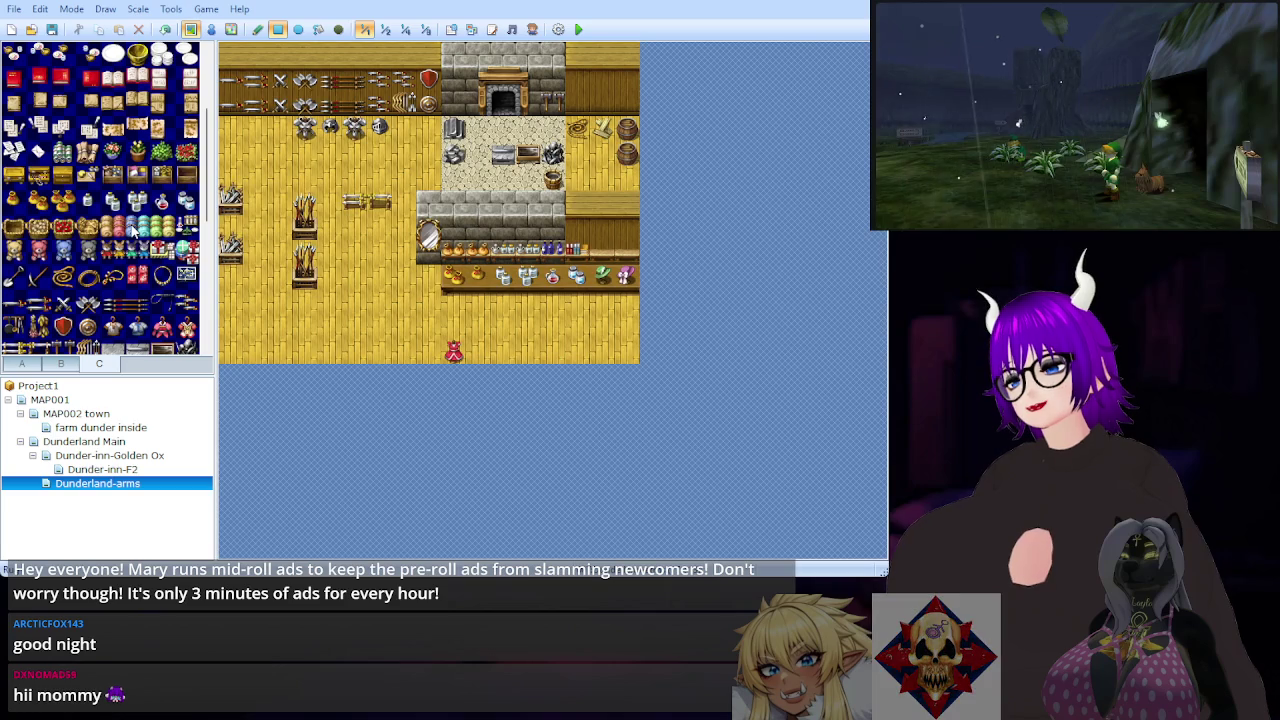
scroll(133, 228, "down", 6)
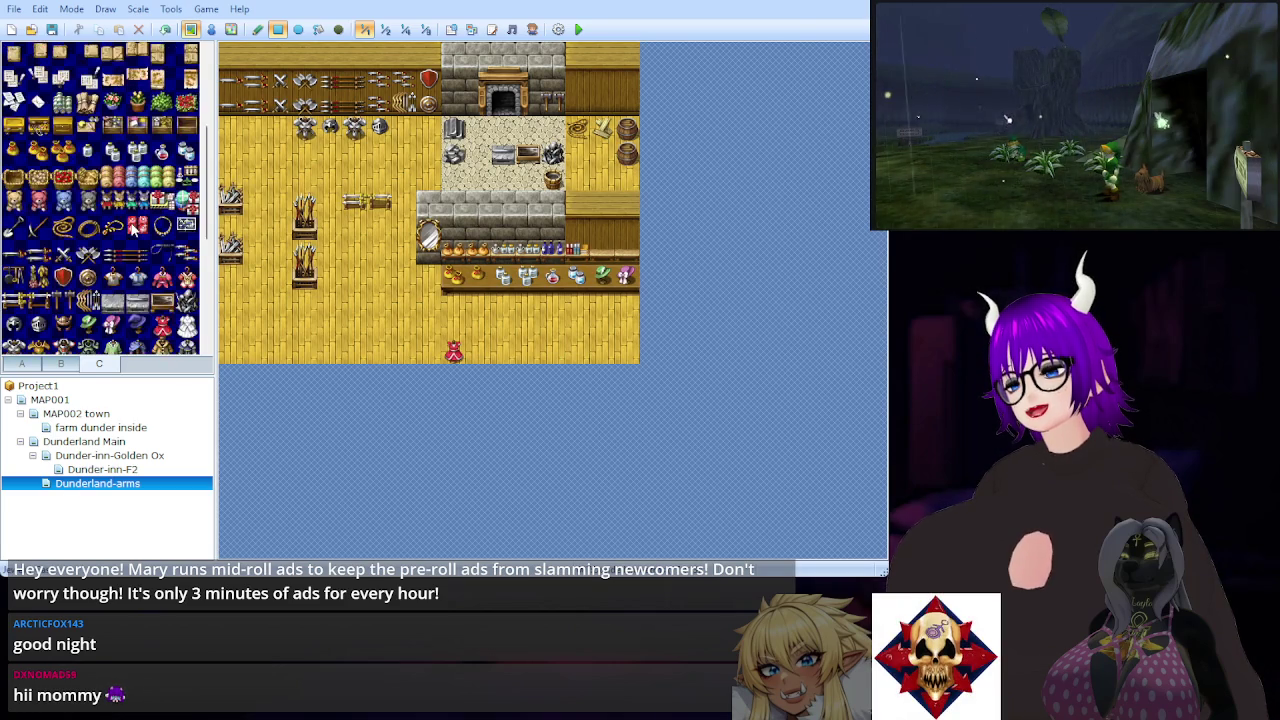
scroll(133, 228, "down", 2)
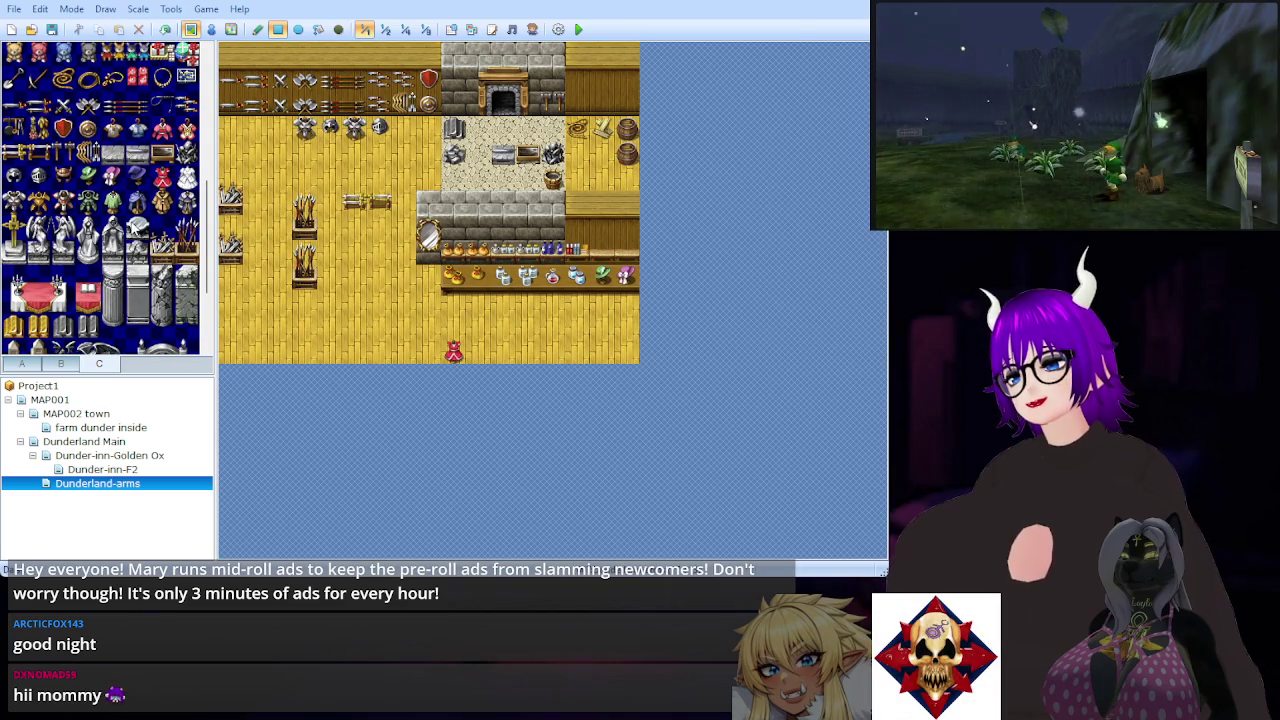
scroll(133, 228, "down", 4)
Step: Place the brown wooden cabinet tile at the stone wall's left end, beside the mirror
scroll(133, 228, "down", 10)
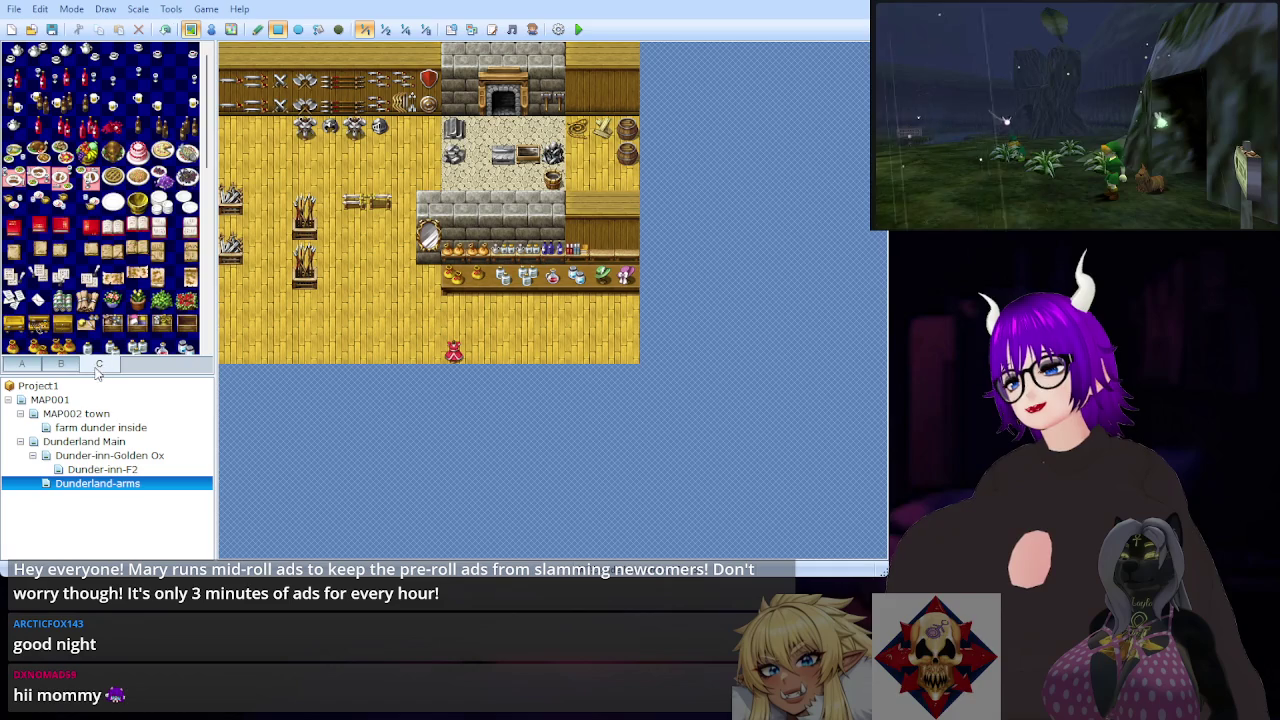
left_click(61, 364)
scroll(130, 250, "down", 8)
scroll(130, 250, "up", 2)
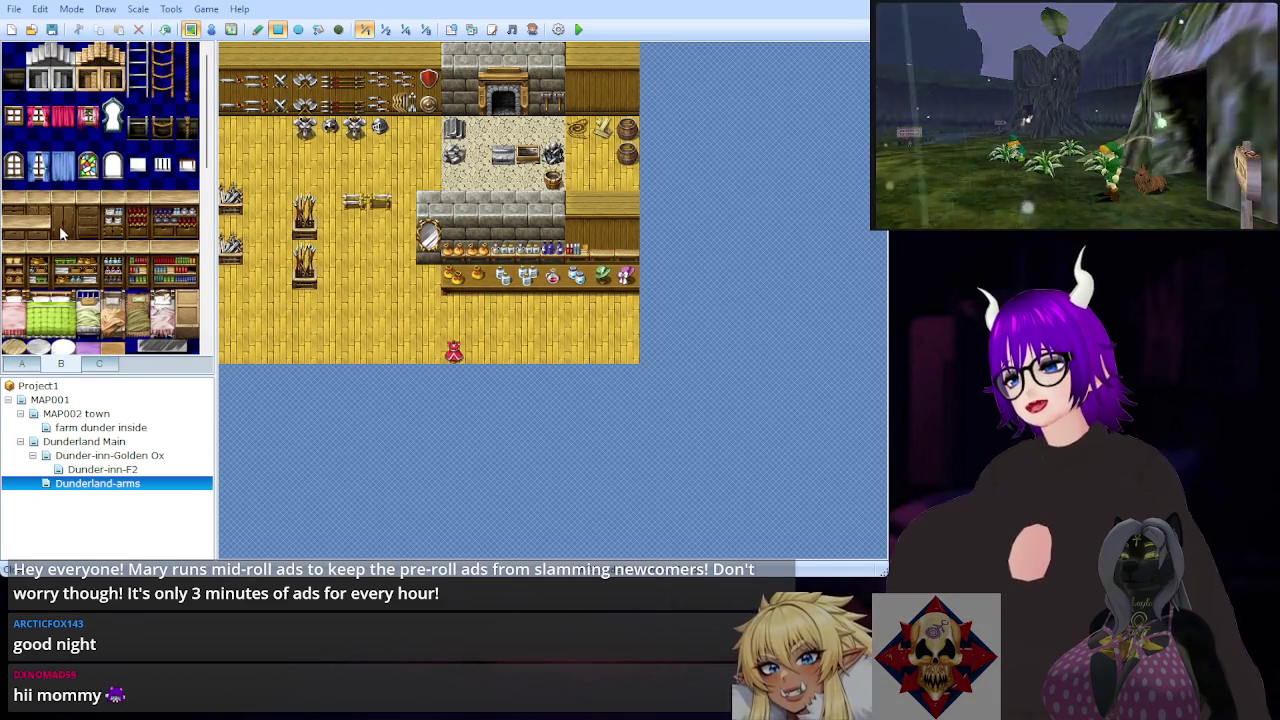
left_click(64, 220)
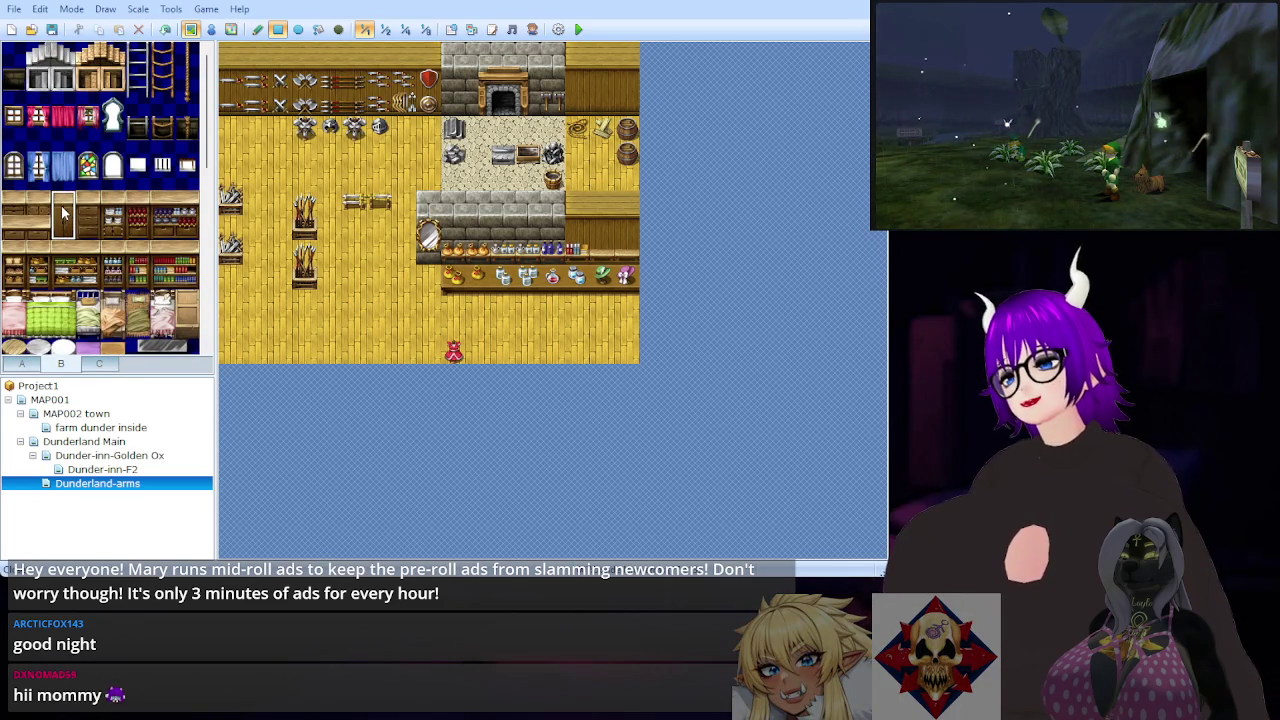
left_click(408, 246)
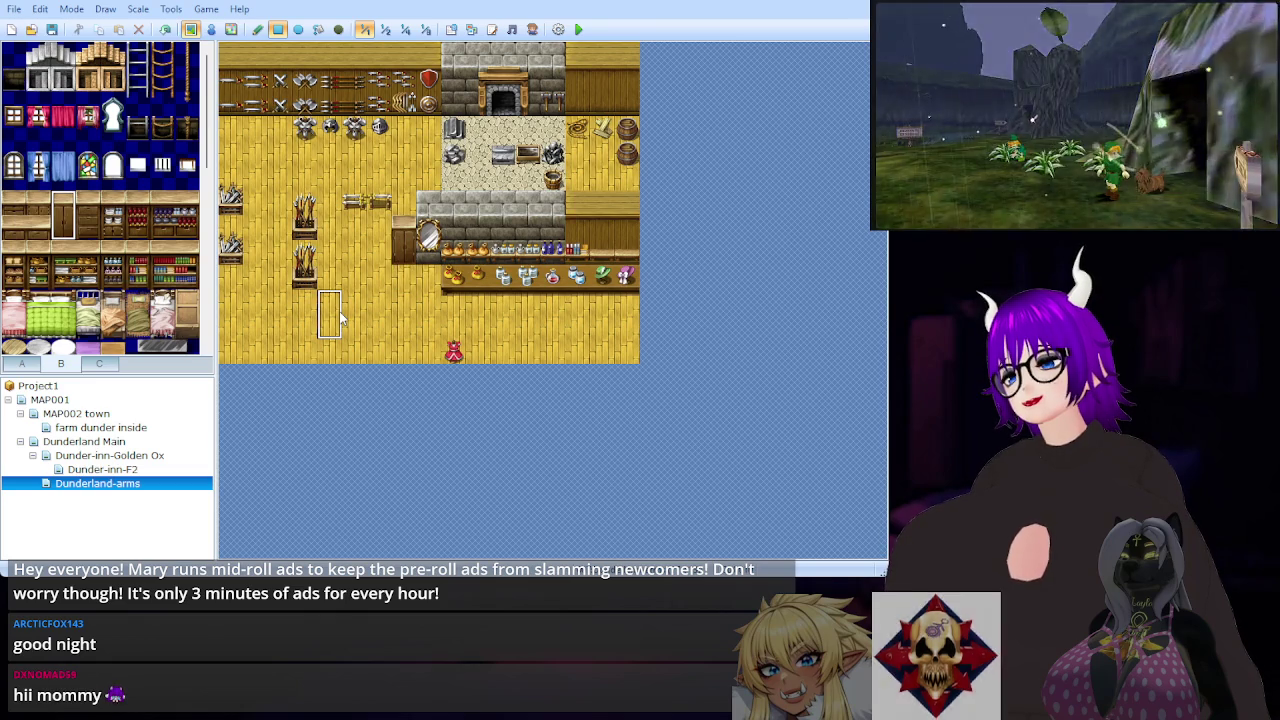
left_click(28, 366)
left_click(14, 103)
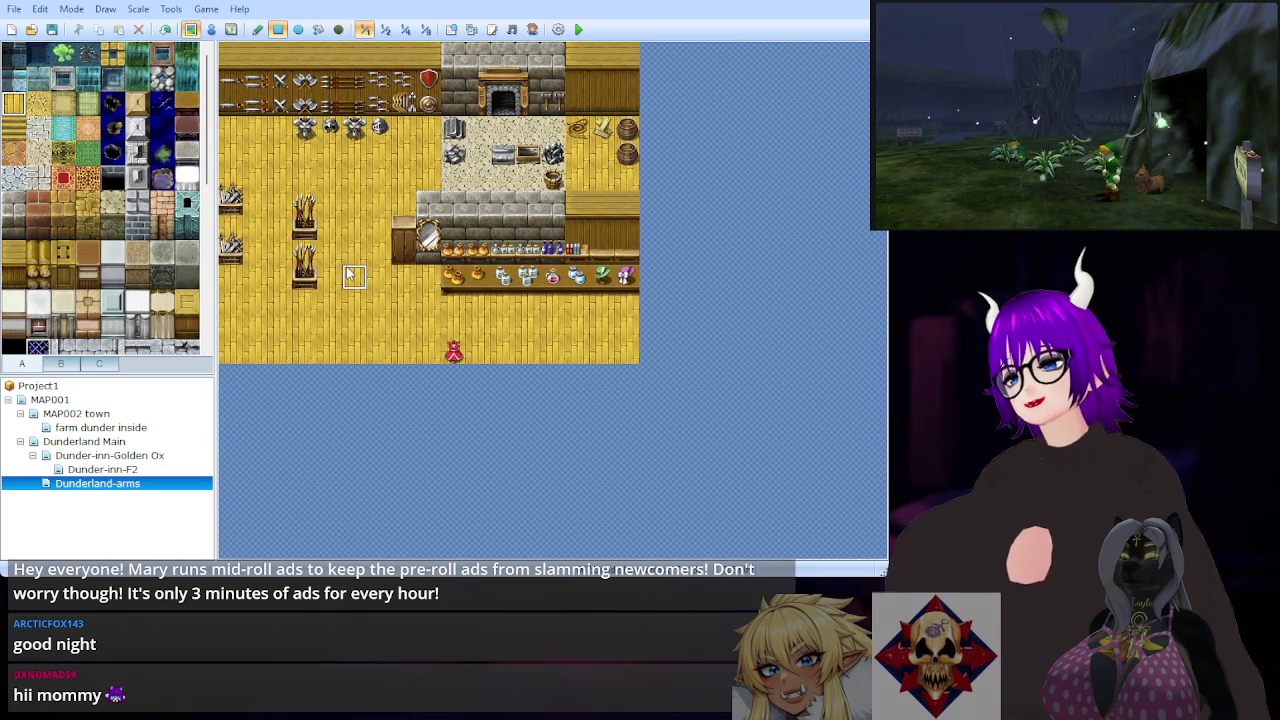
left_click(61, 364)
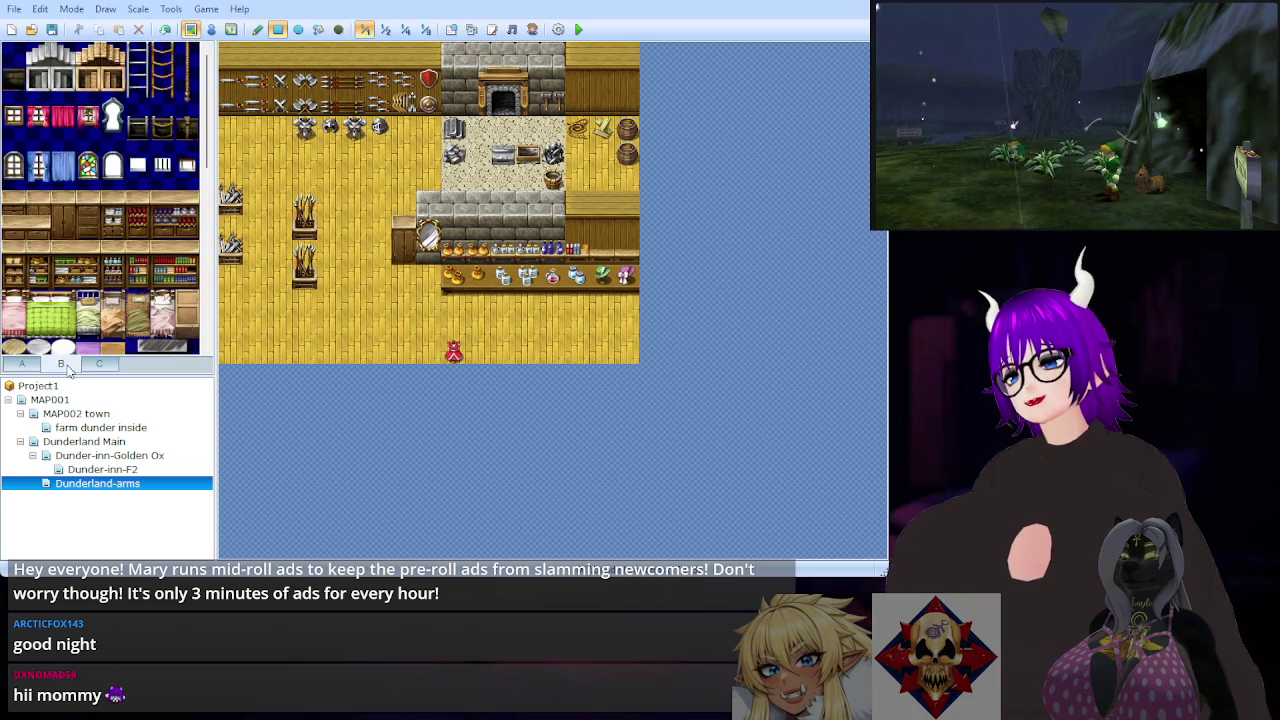
scroll(83, 222, "down", 8)
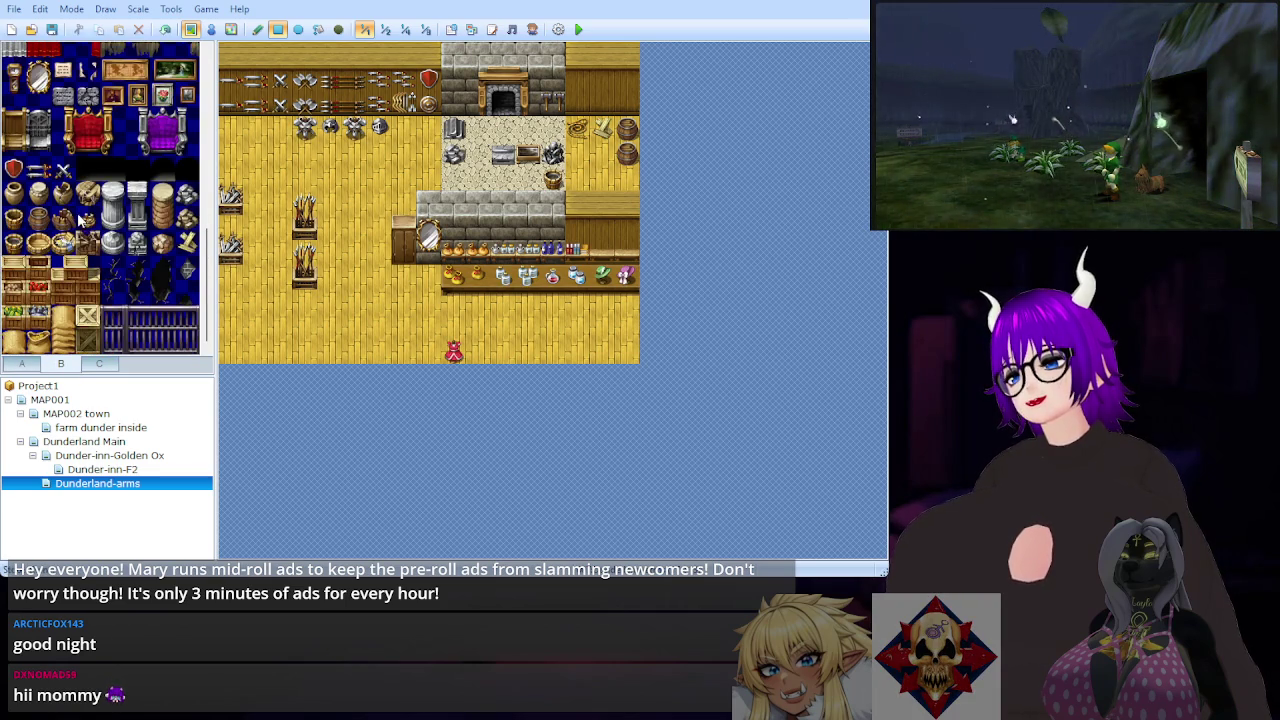
Step: Place an item tile from the item set on the floor near the left wall racks
scroll(68, 221, "up", 4)
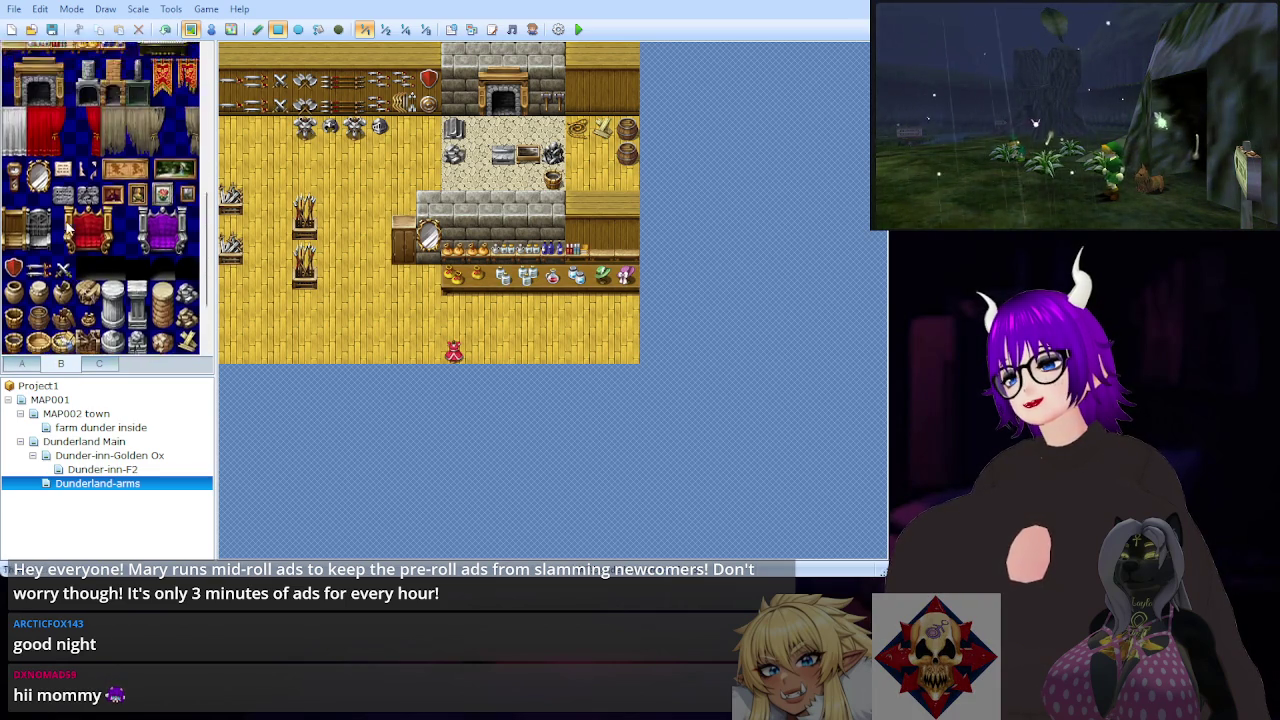
scroll(62, 218, "up", 2)
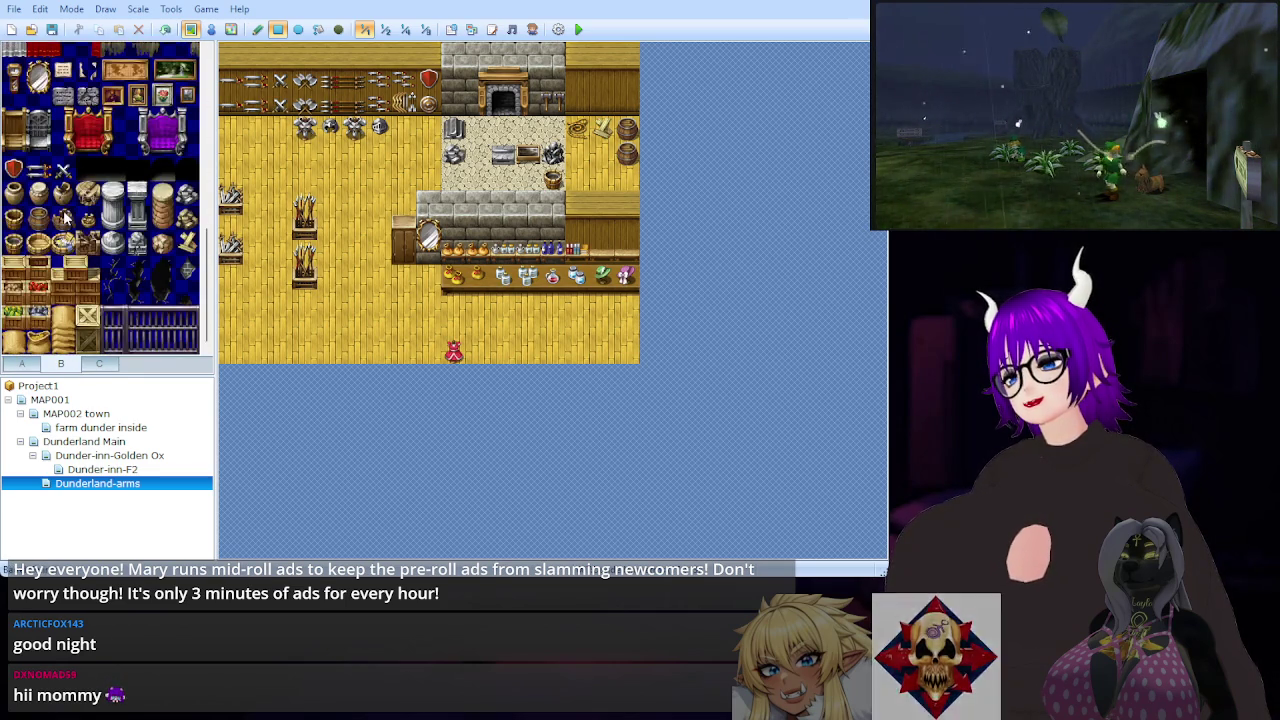
left_click(104, 365)
scroll(110, 300, "down", 5)
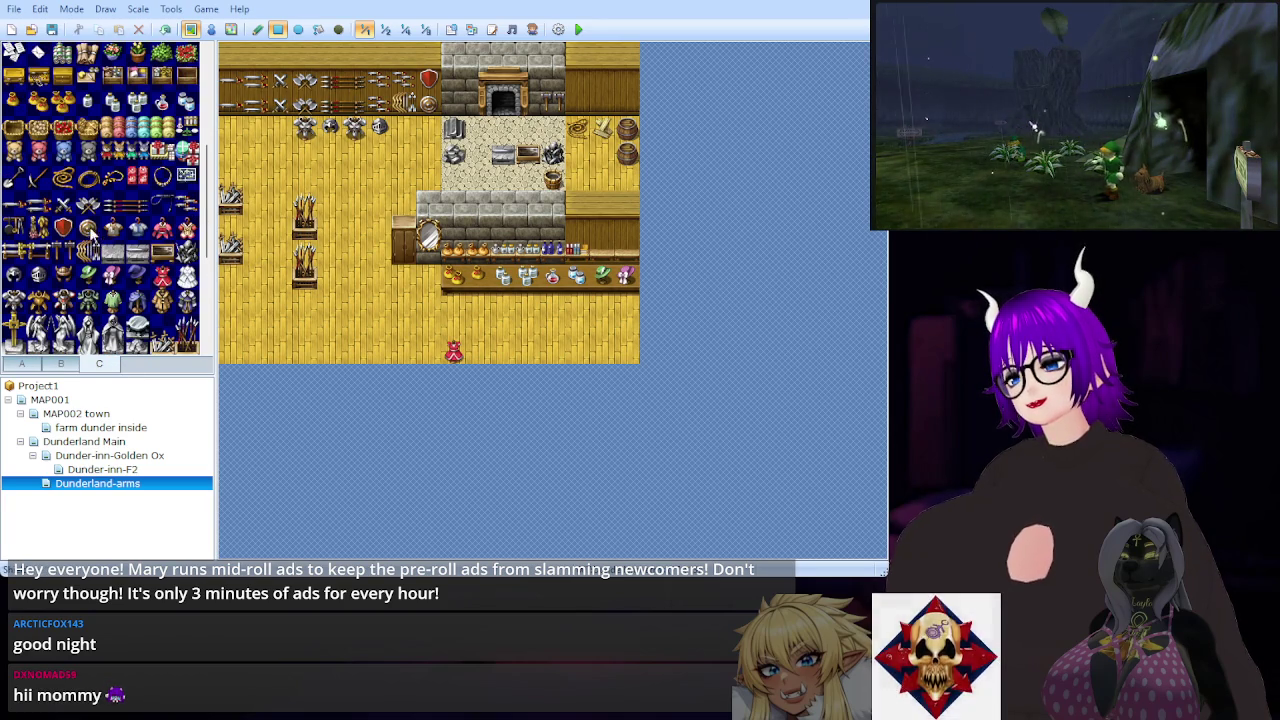
left_click(14, 250)
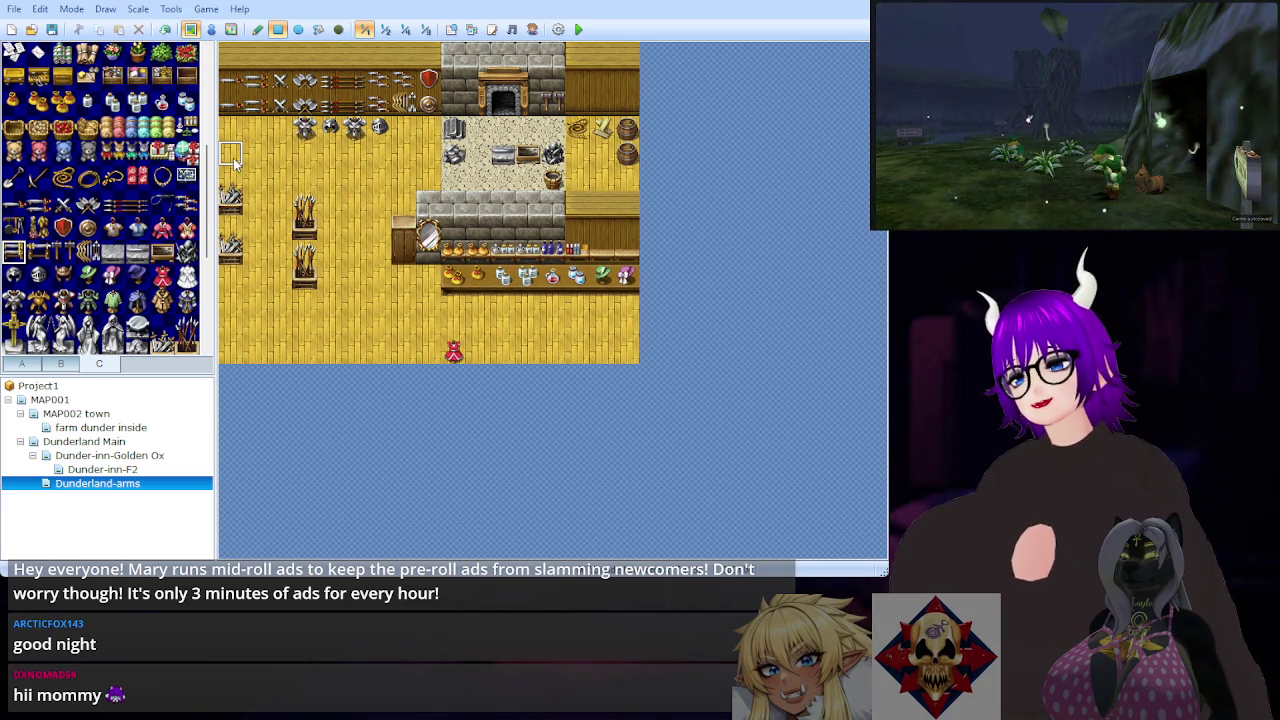
left_click(233, 162)
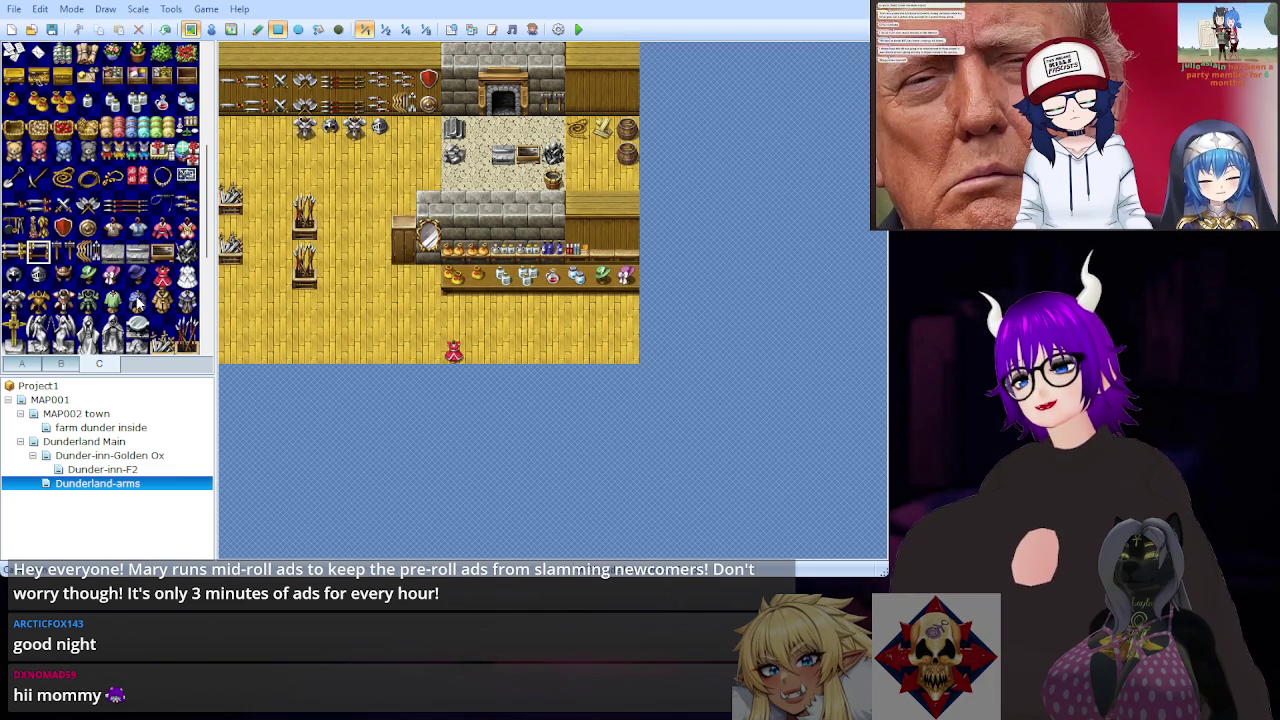
left_click(138, 300)
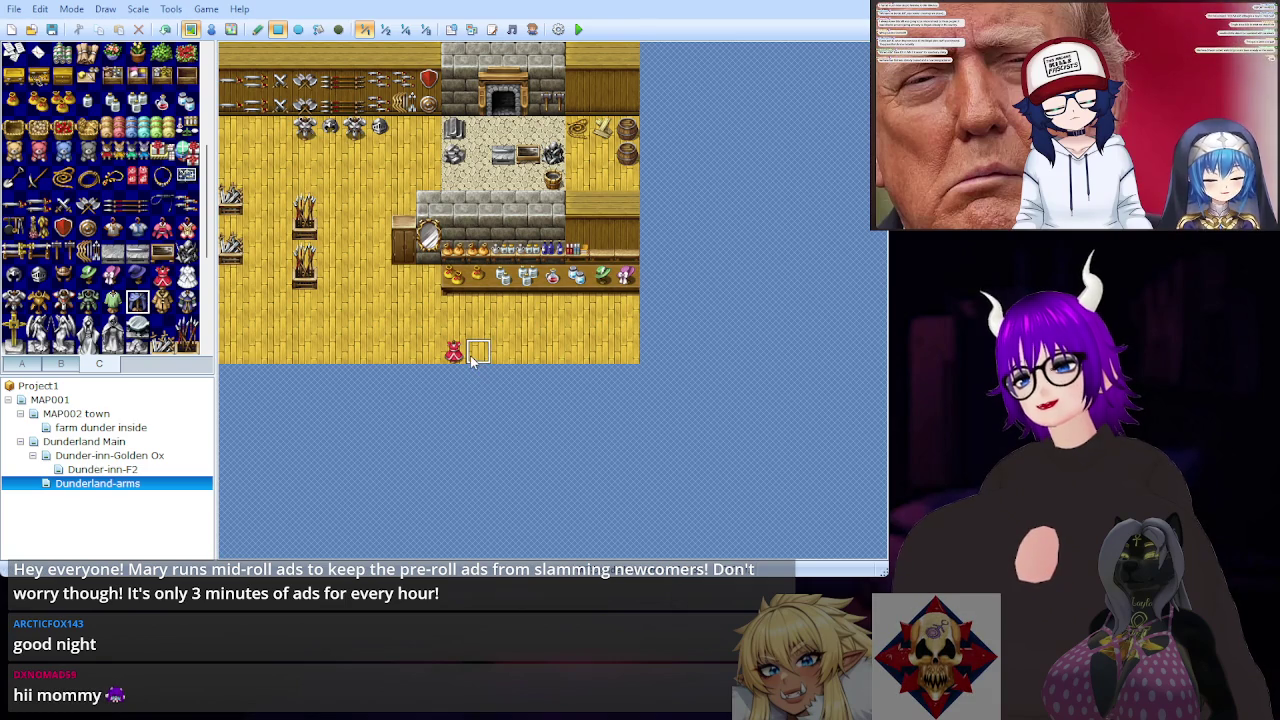
Step: Put a small green item beside the red one on the shop floor's bottom edge
left_click(116, 304)
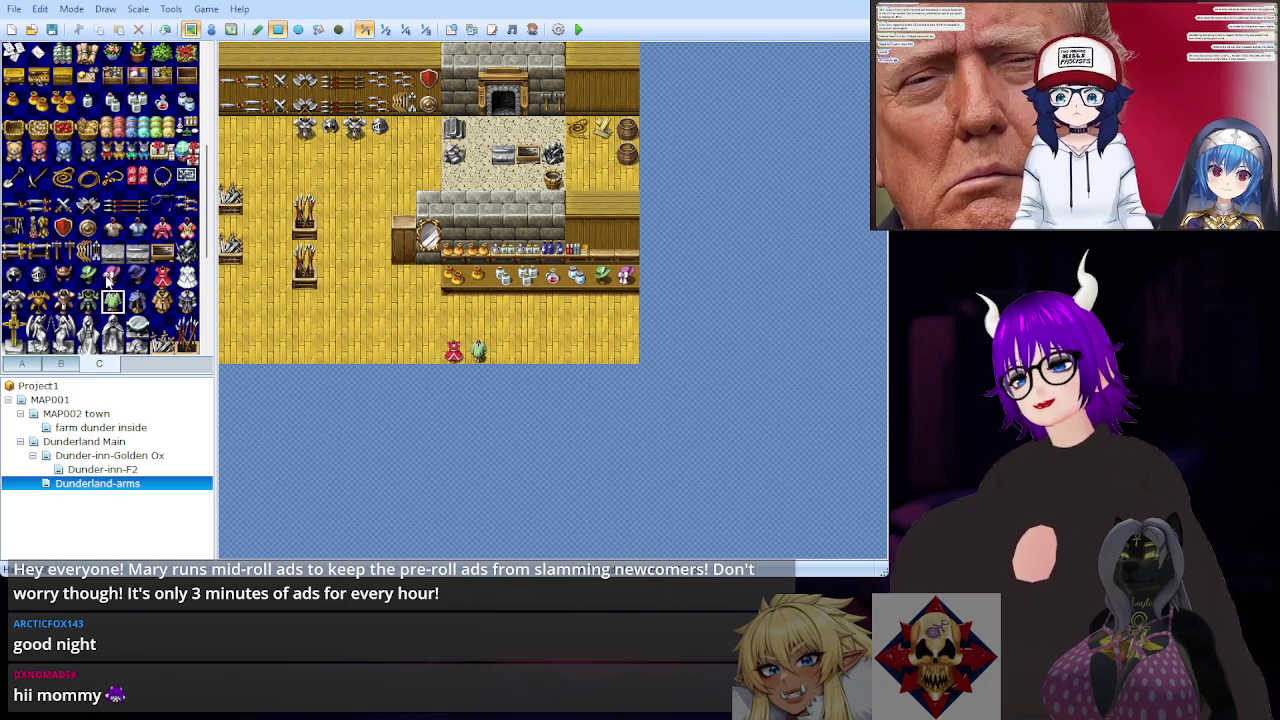
scroll(108, 283, "down", 4)
scroll(108, 283, "down", 2)
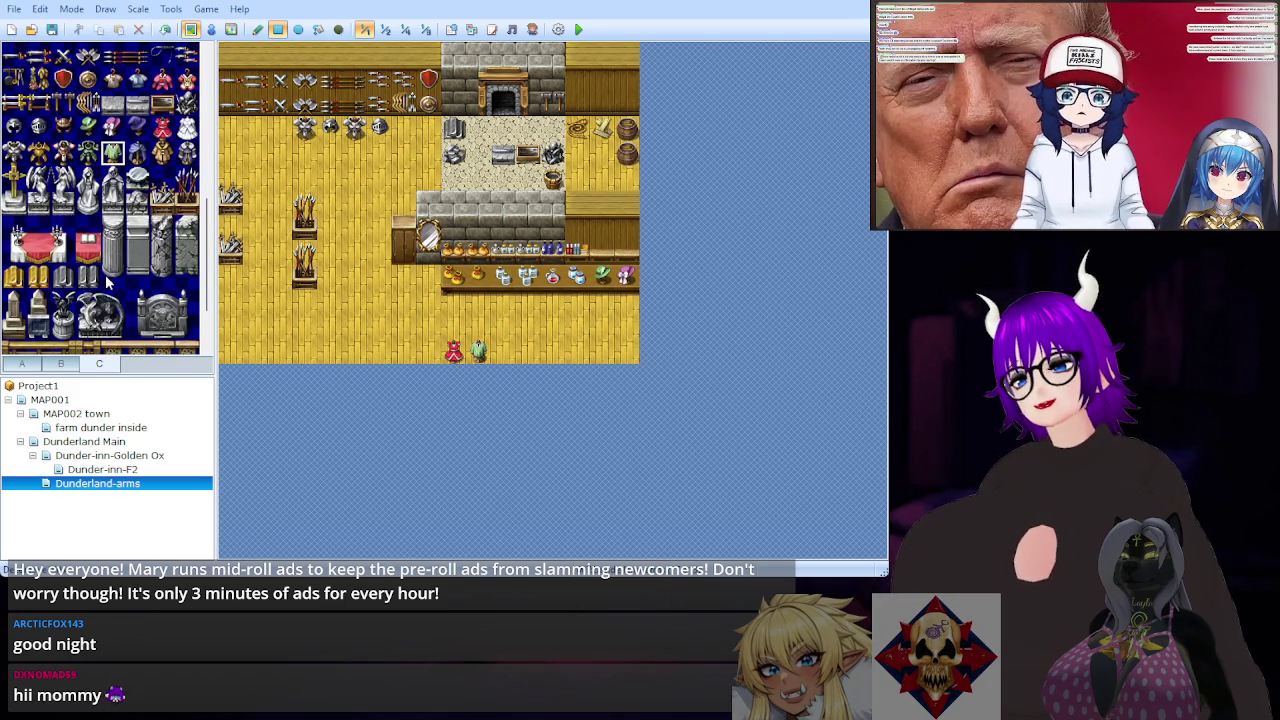
scroll(108, 283, "down", 2)
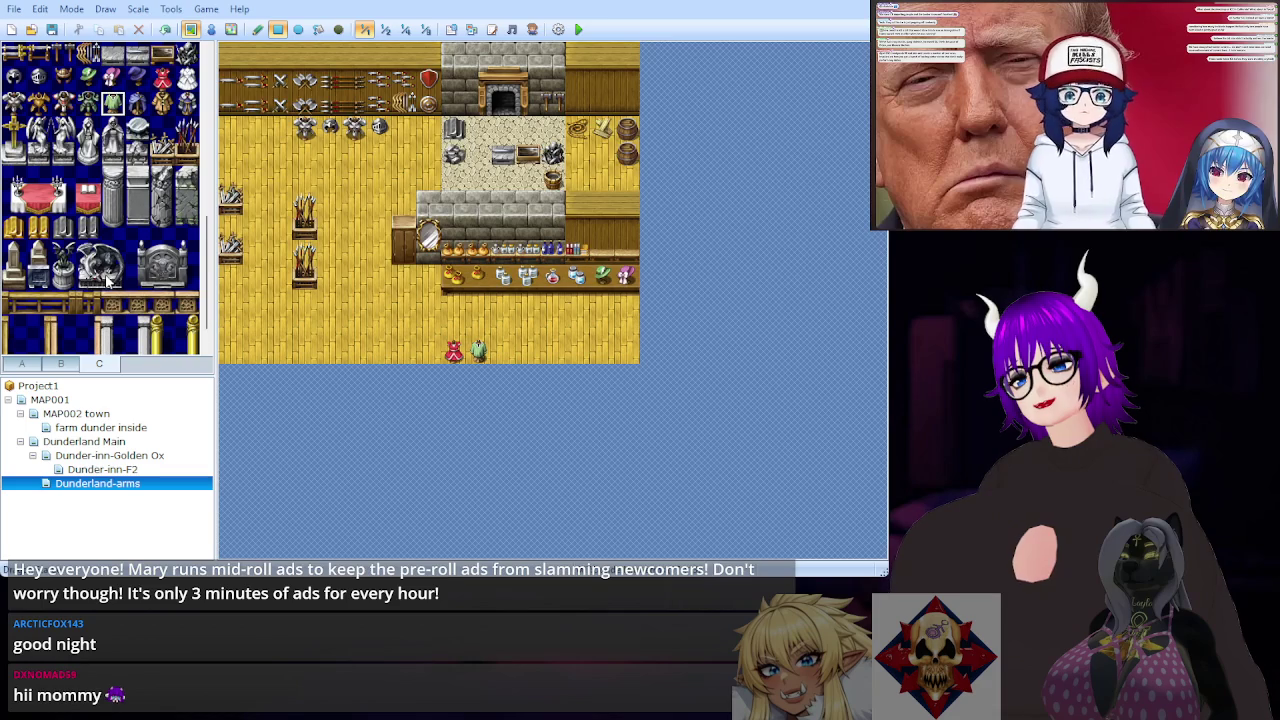
scroll(108, 283, "down", 1)
scroll(108, 283, "down", 5)
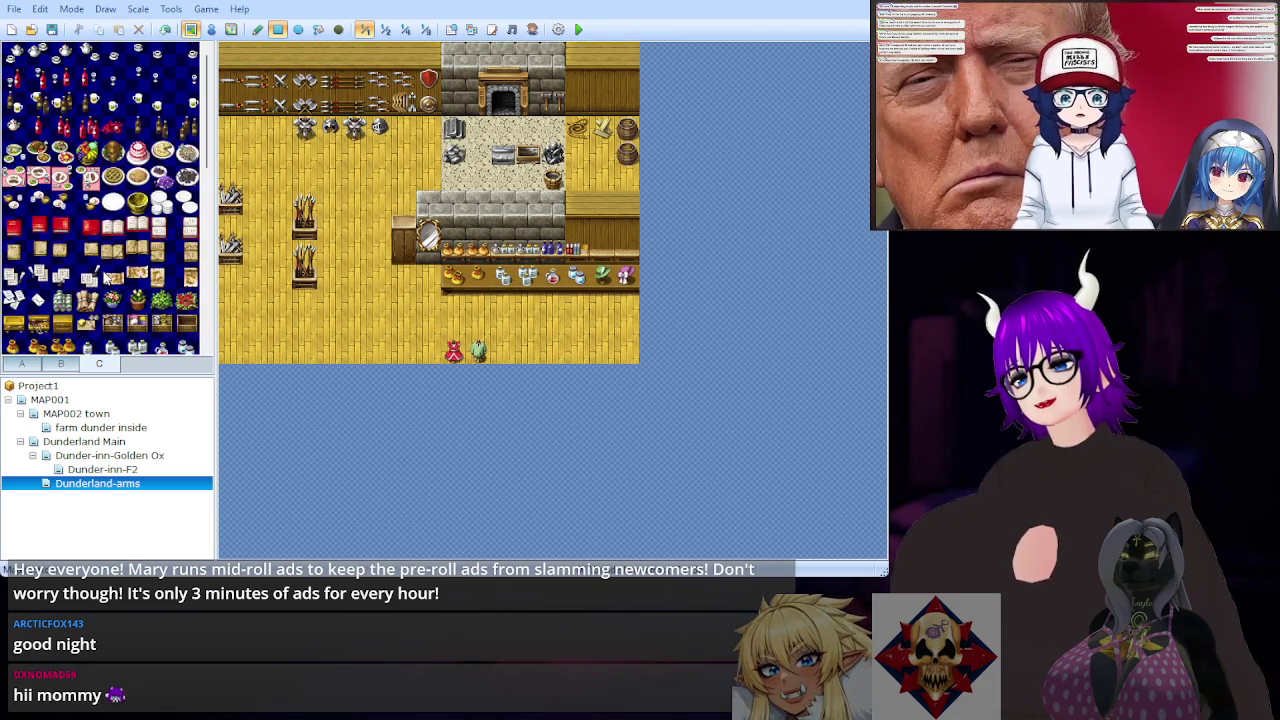
left_click(61, 367)
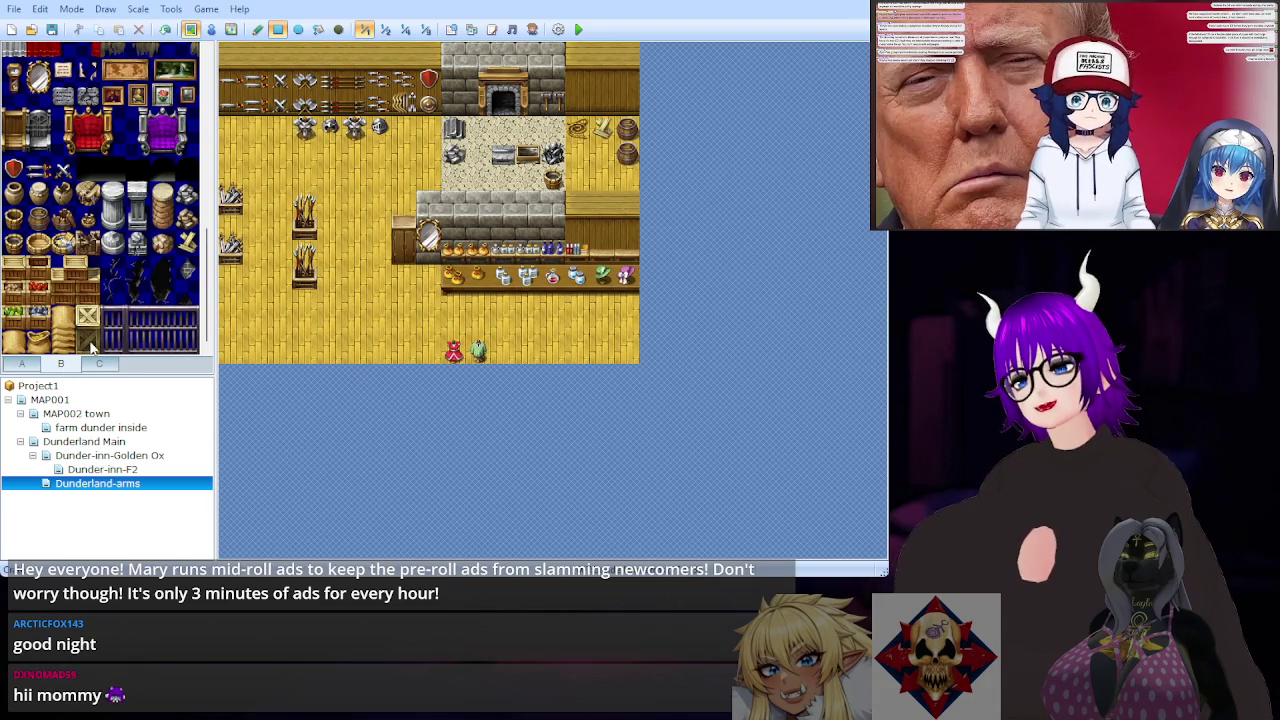
scroll(90, 312, "up", 2)
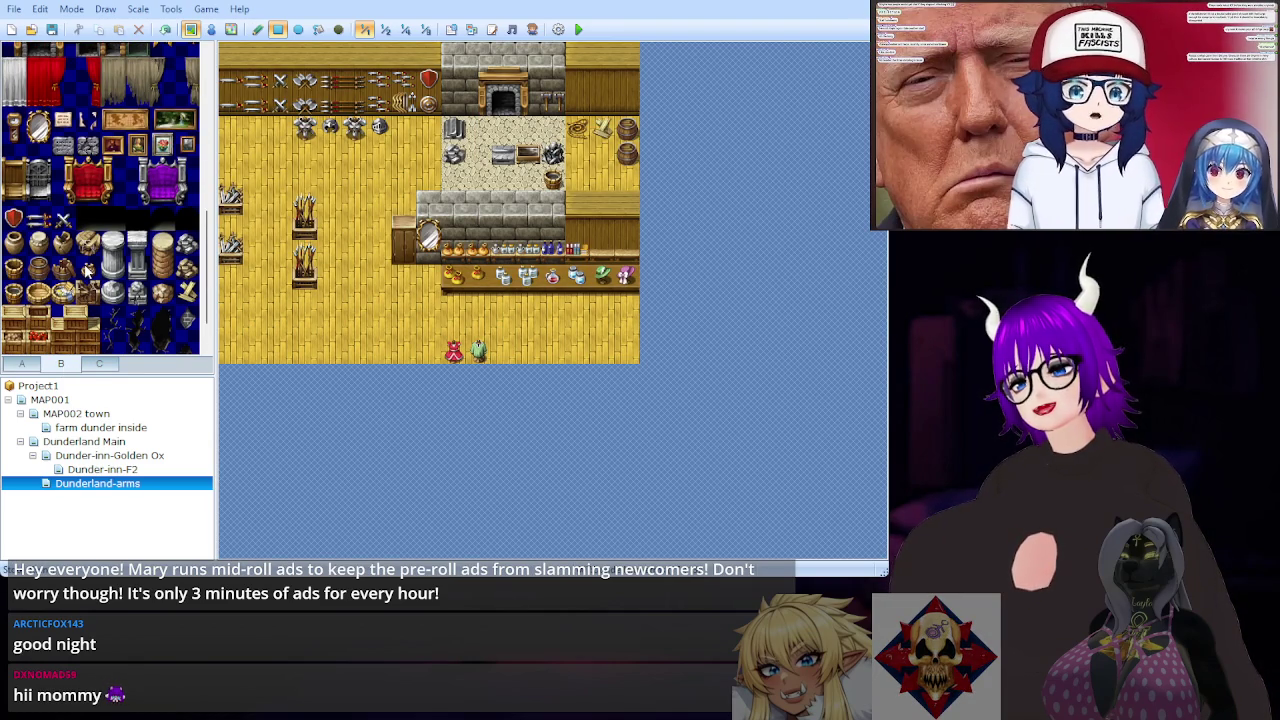
scroll(87, 268, "up", 4)
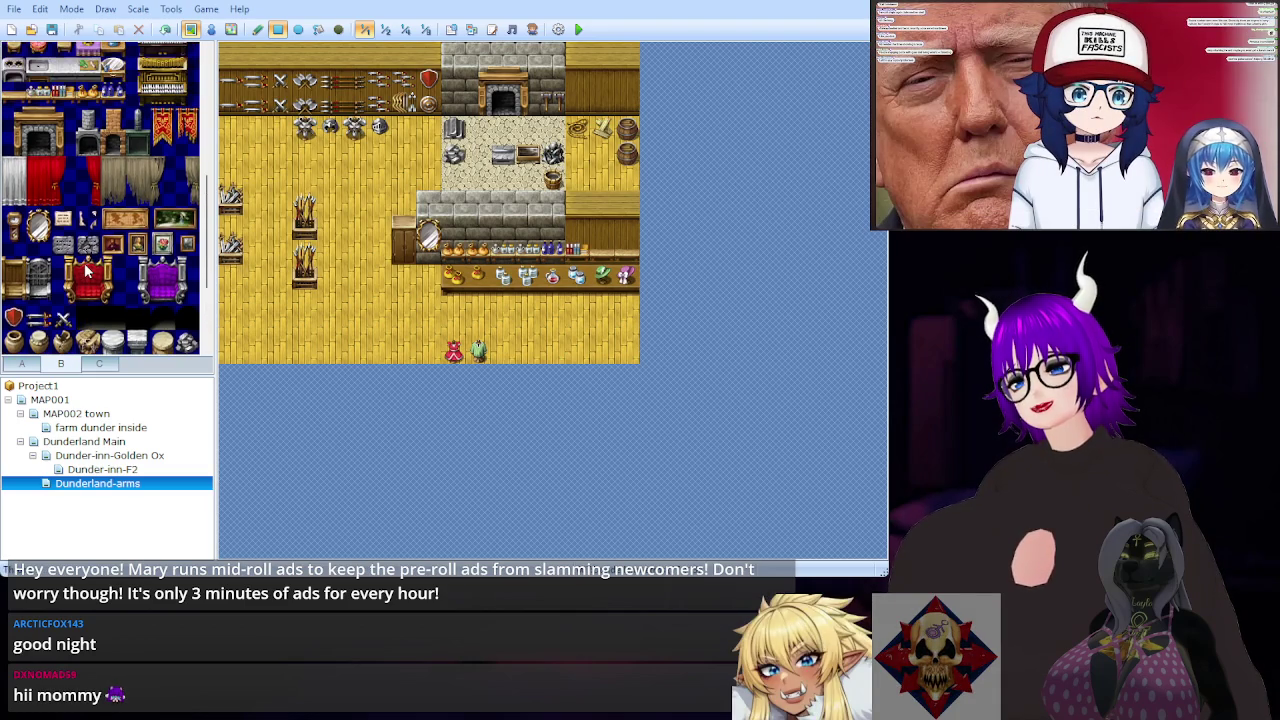
scroll(86, 270, "up", 4)
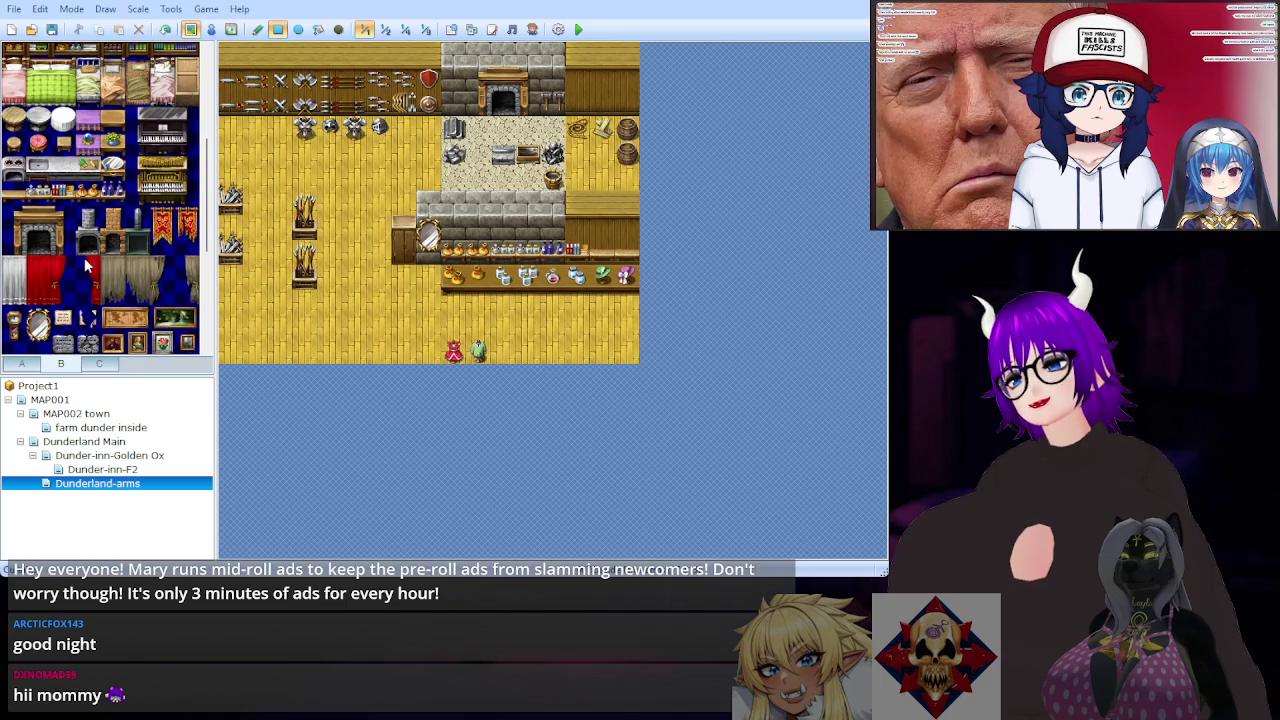
scroll(86, 265, "up", 1)
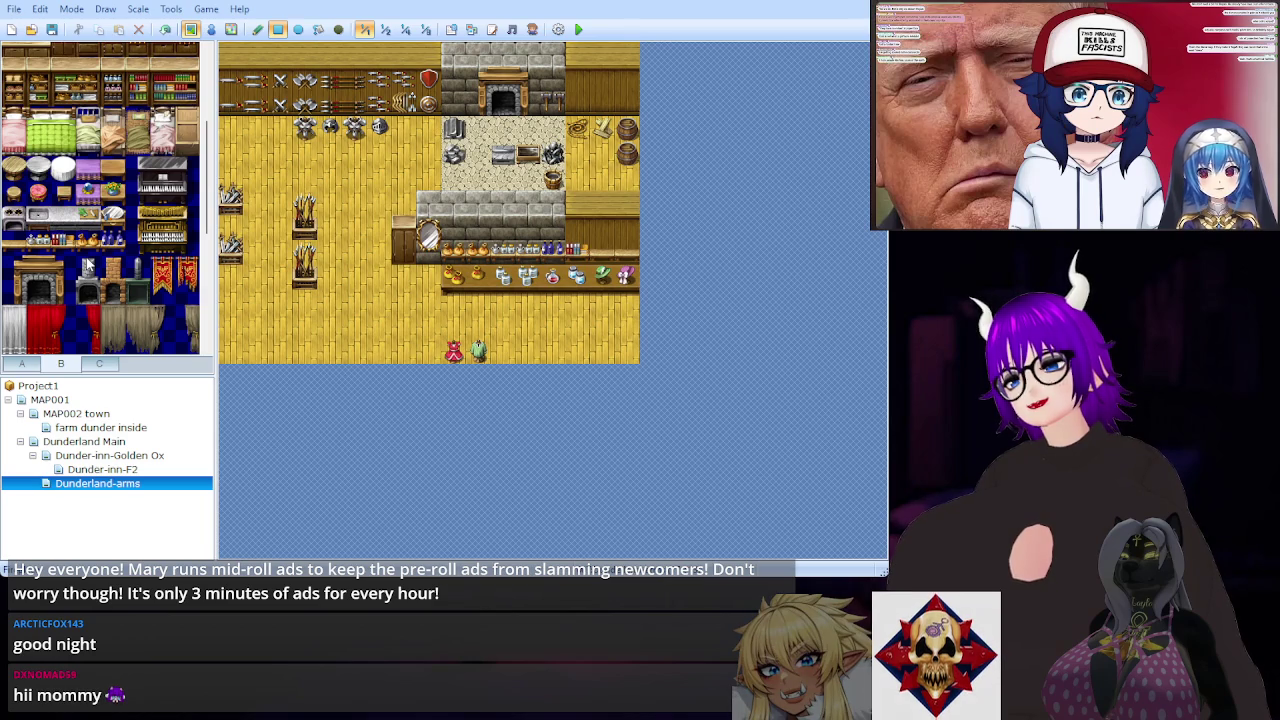
scroll(88, 263, "up", 1)
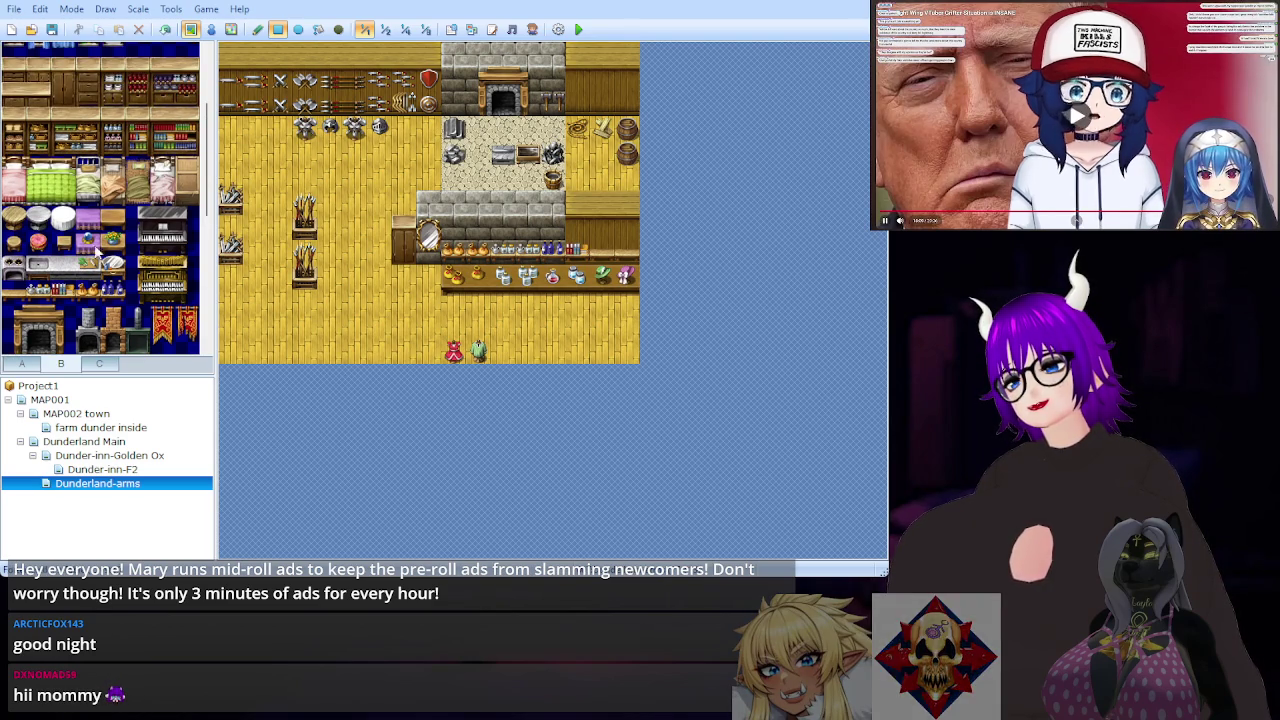
scroll(88, 256, "up", 1)
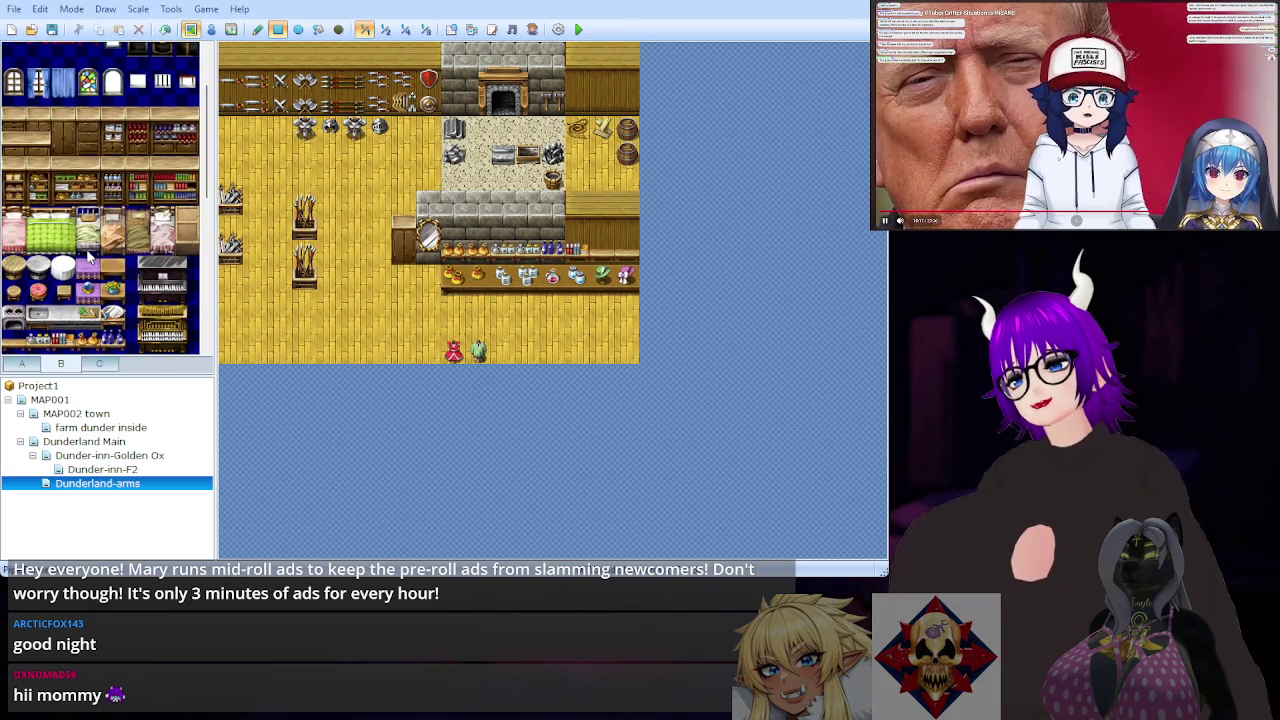
scroll(88, 256, "up", 1)
scroll(88, 256, "up", 1)
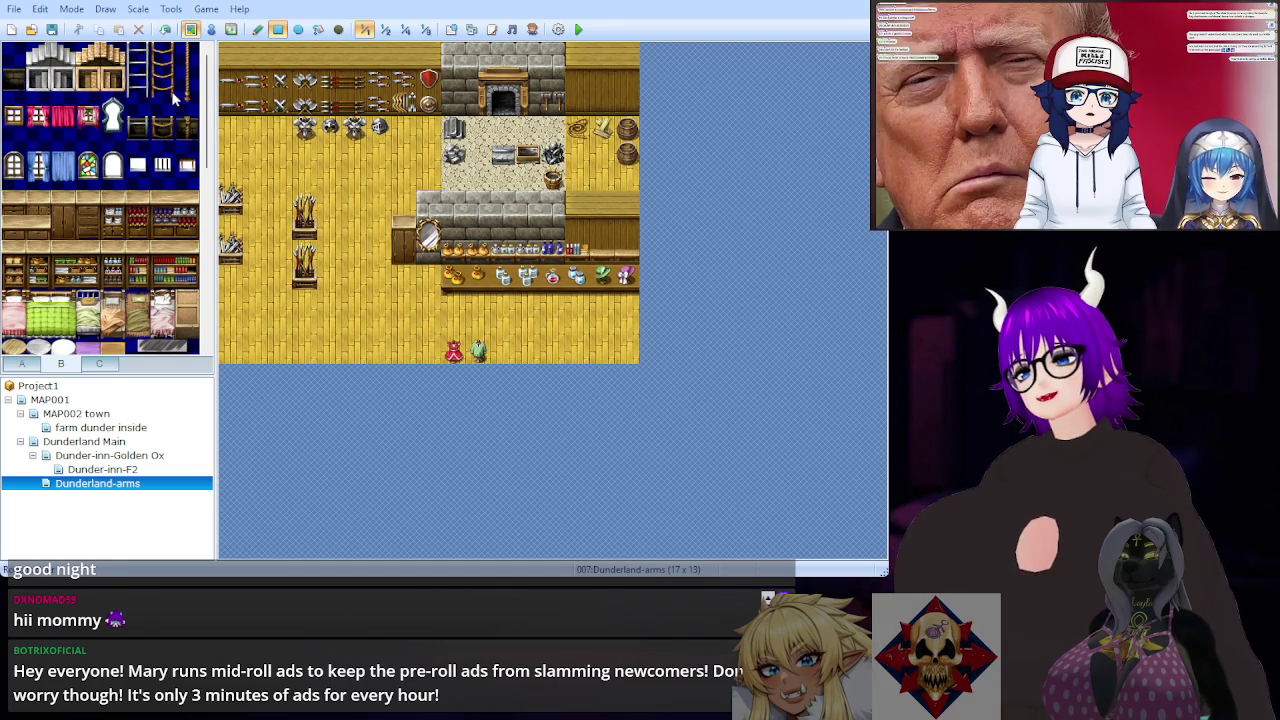
Step: Browse the furniture and the food, books and chests tiles, then bring up the floor and wall tiles
scroll(173, 97, "down", 10)
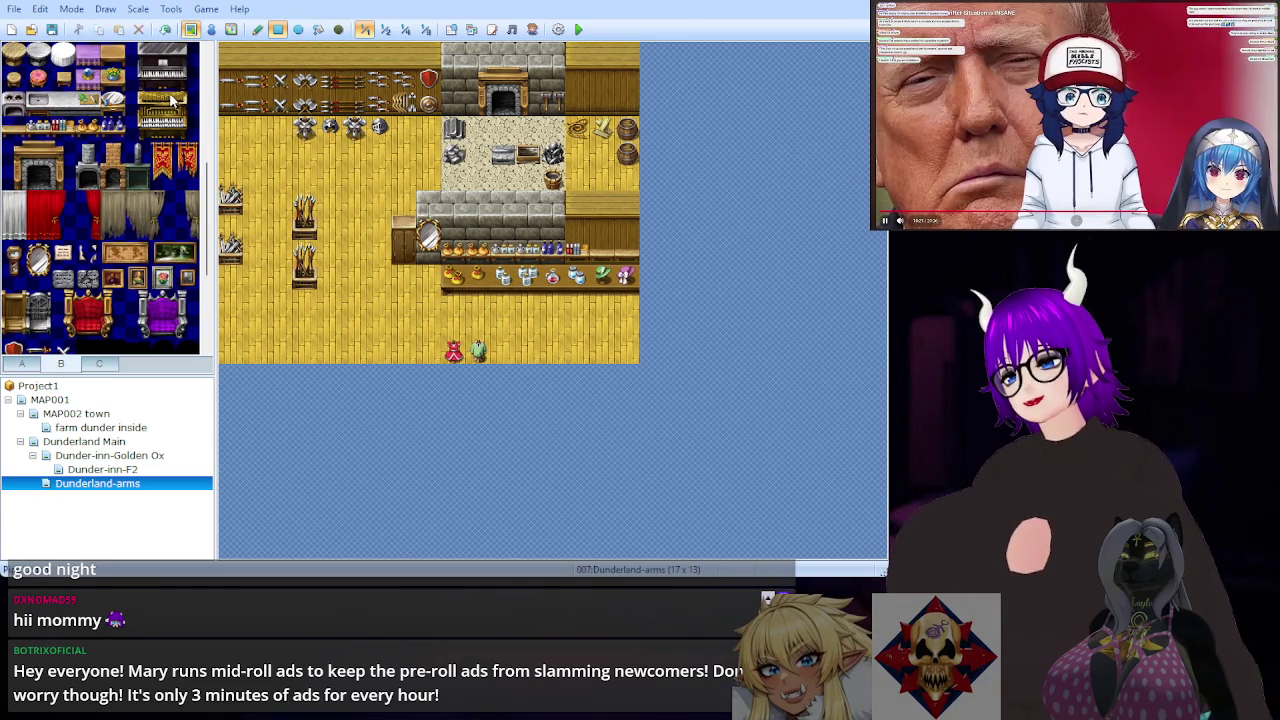
scroll(172, 99, "down", 4)
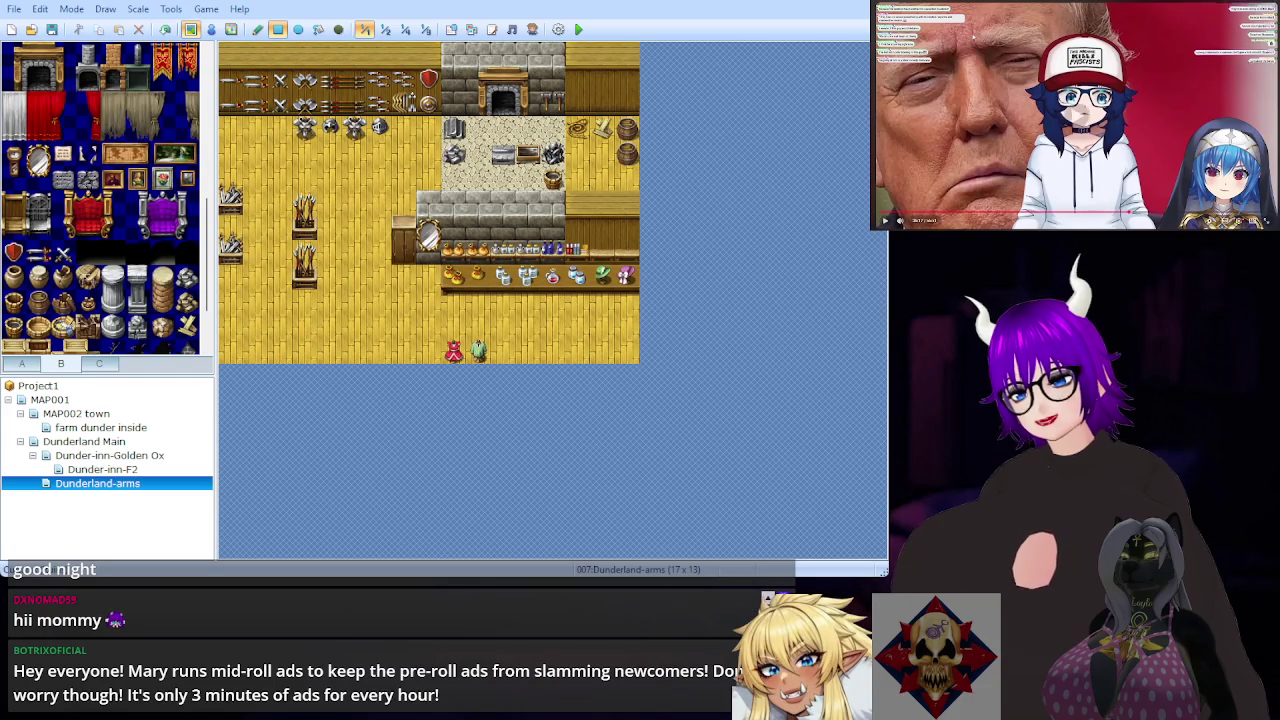
scroll(156, 162, "down", 3)
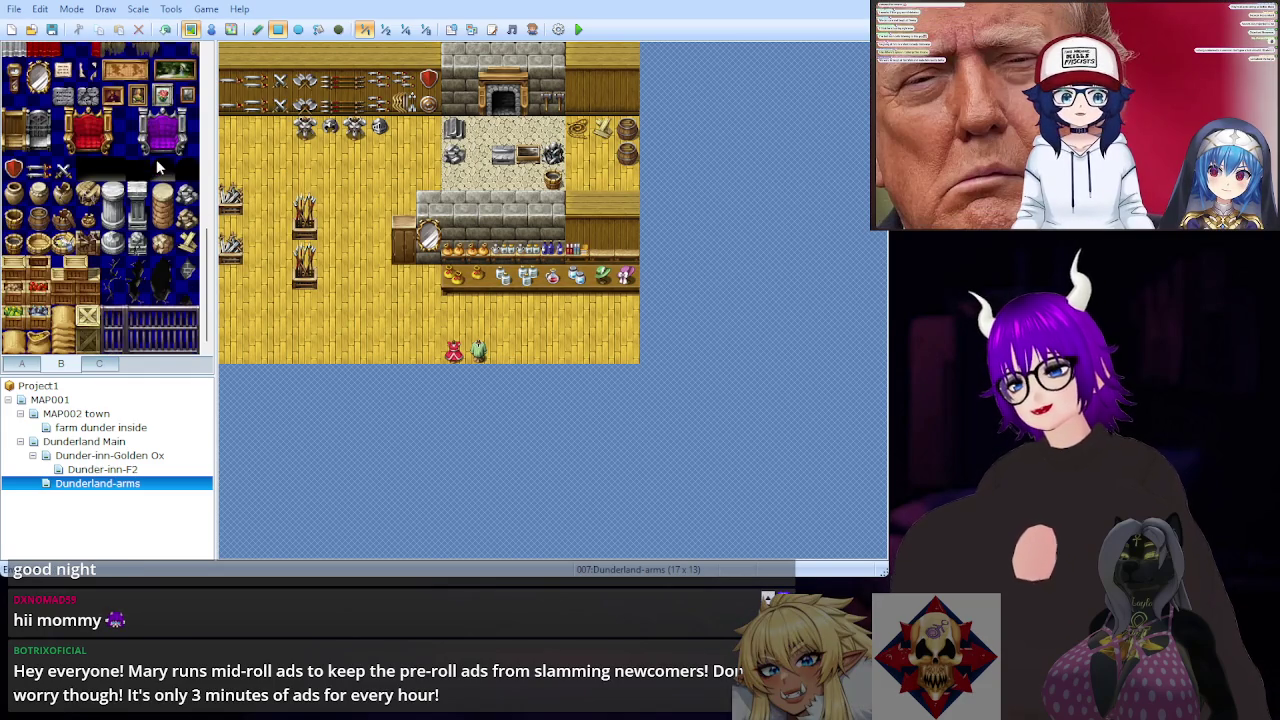
left_click(101, 365)
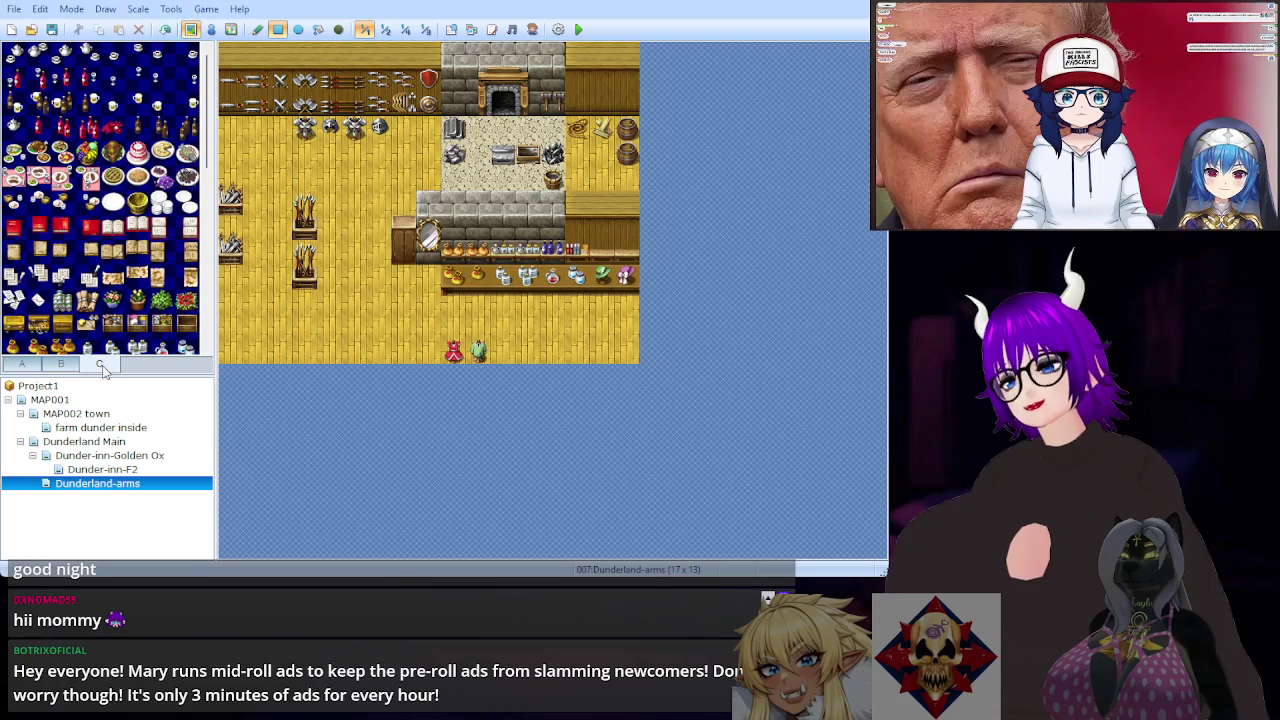
scroll(157, 160, "down", 3)
scroll(157, 160, "down", 5)
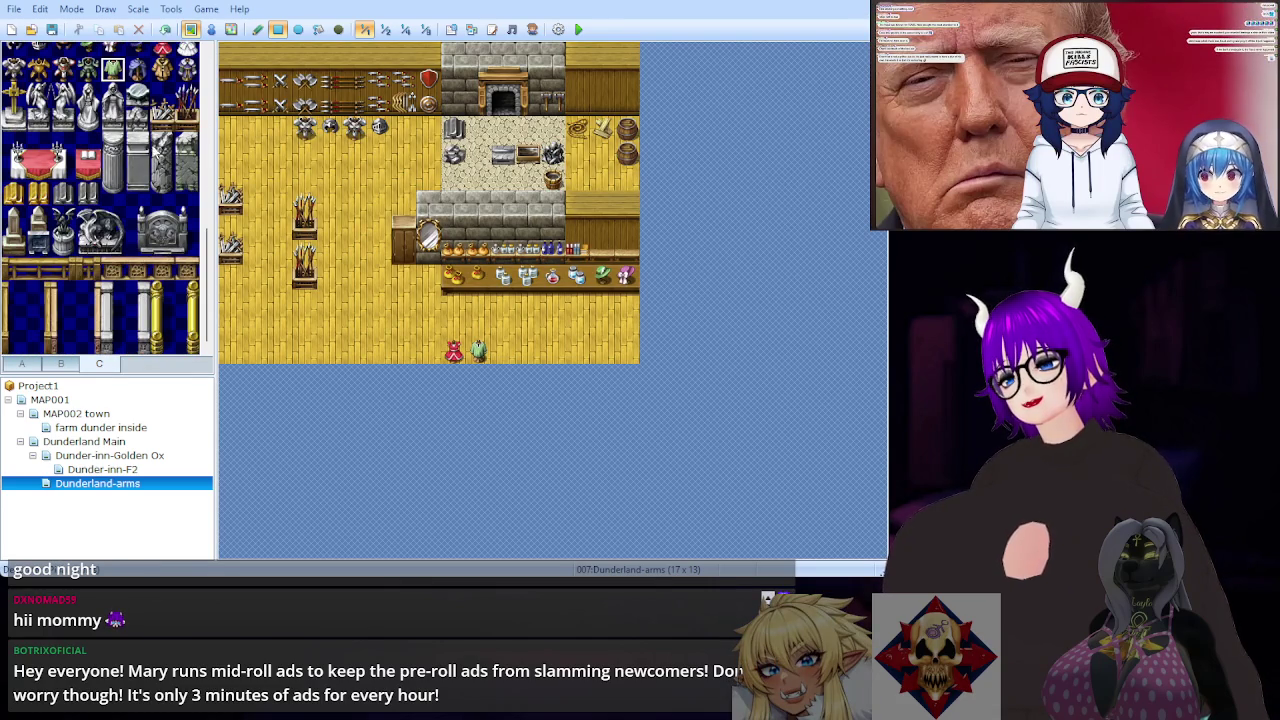
scroll(147, 140, "up", 5)
left_click(14, 366)
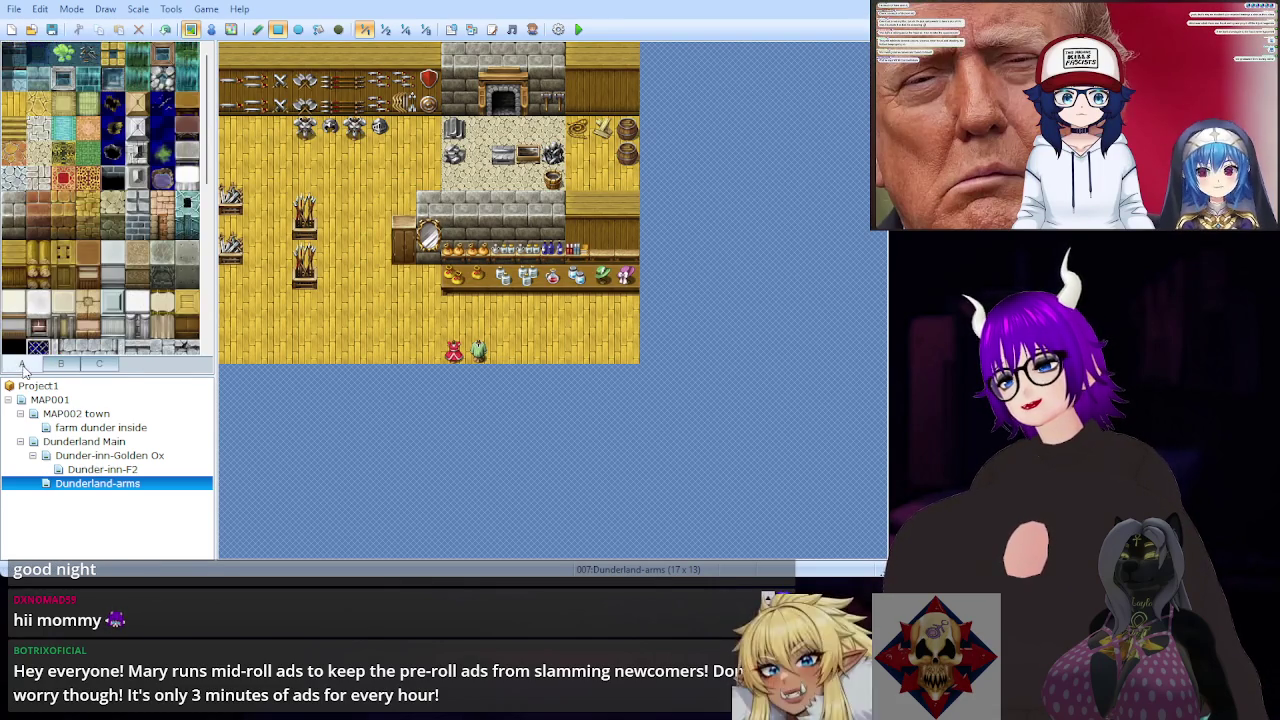
Step: Lay a light beige exit mat on the shop's bottom row near the left wall
left_click(64, 184)
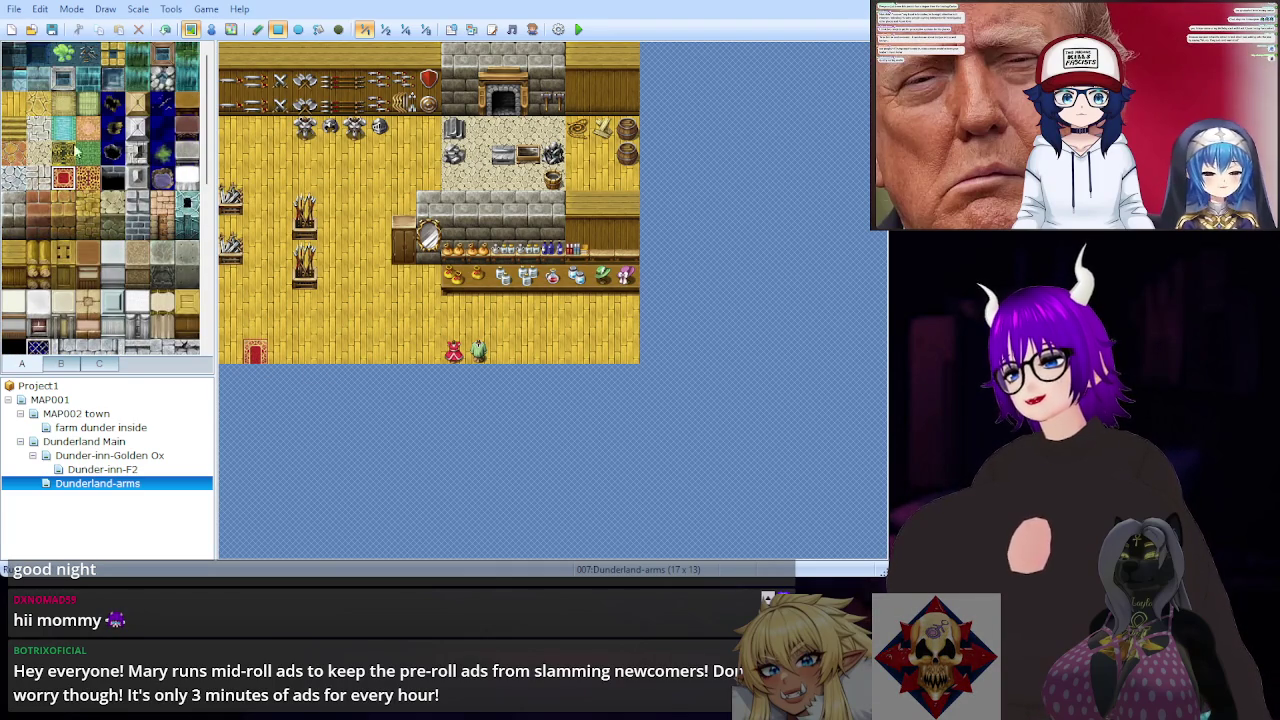
left_click(62, 103)
left_click(256, 352)
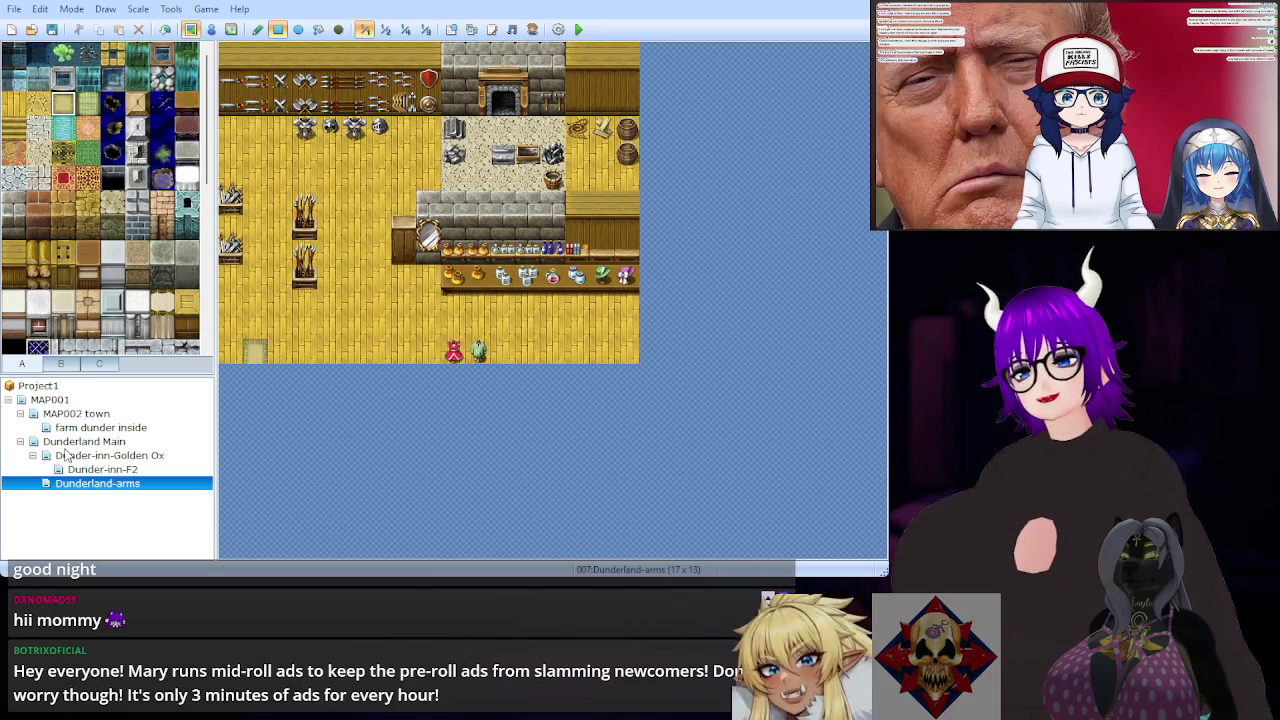
left_click(85, 444)
Step: Repaint the red rug in the Dunder-inn-F2 hallway with plain beige floor tiles
left_click(90, 457)
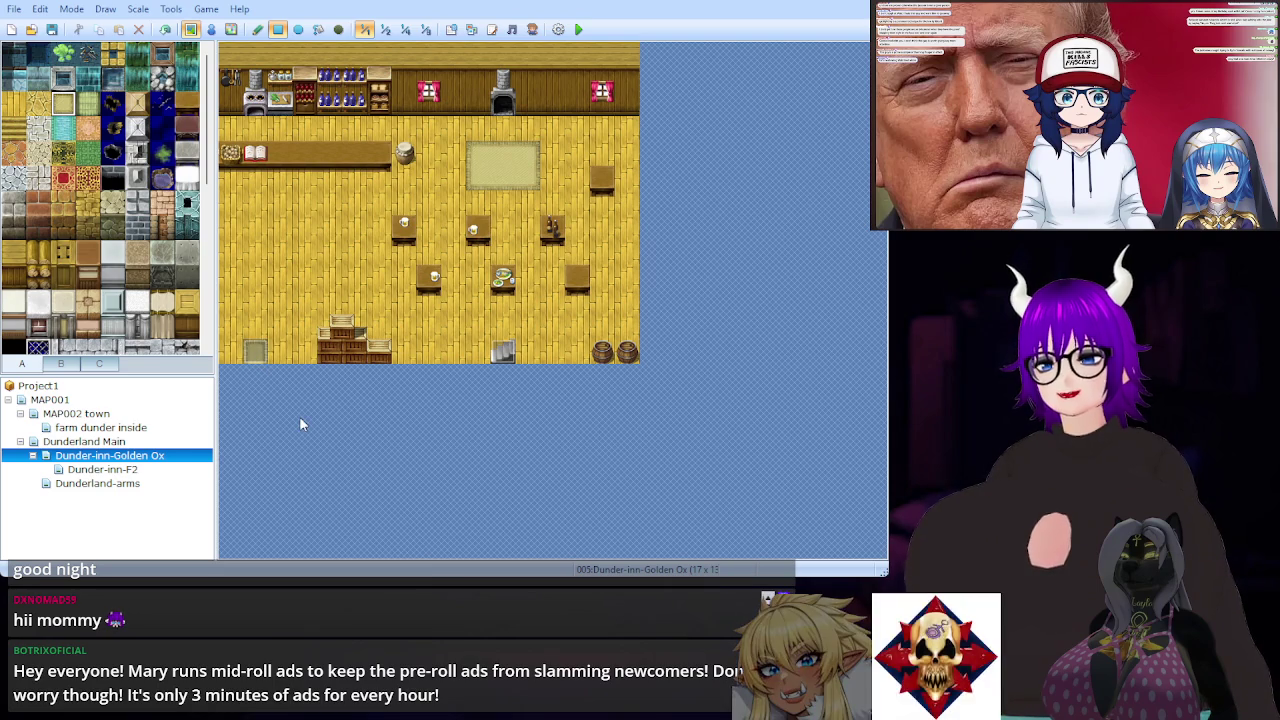
left_click(122, 471)
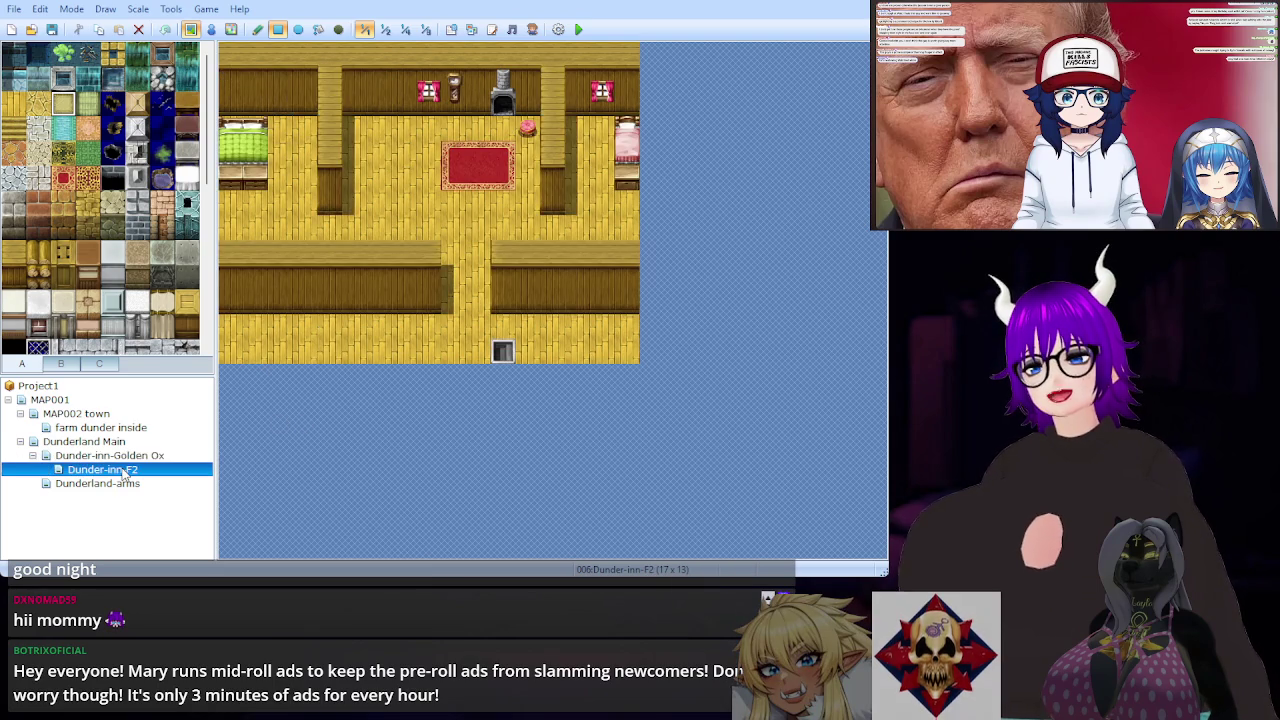
left_click_drag(456, 147, 500, 172)
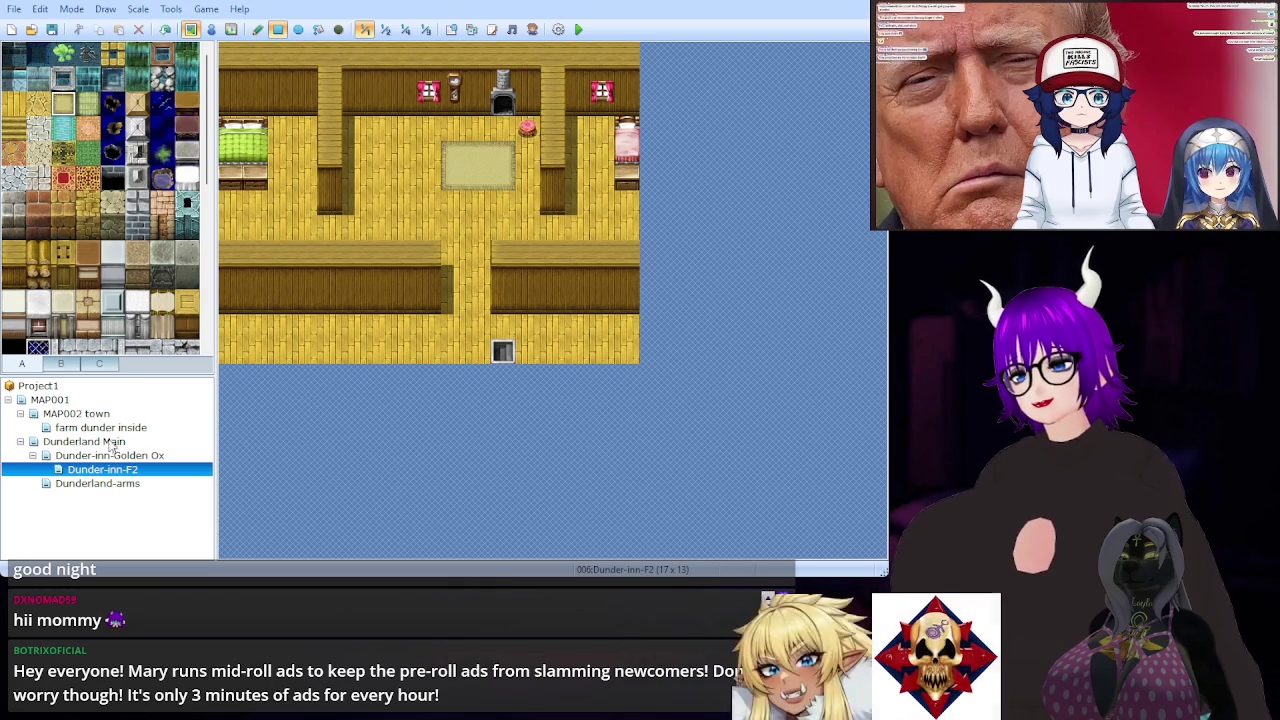
Step: Compare the Dunderland Main, Golden Ox and F2 maps, ending back on Dunderland-arms
left_click(97, 483)
left_click(1049, 127)
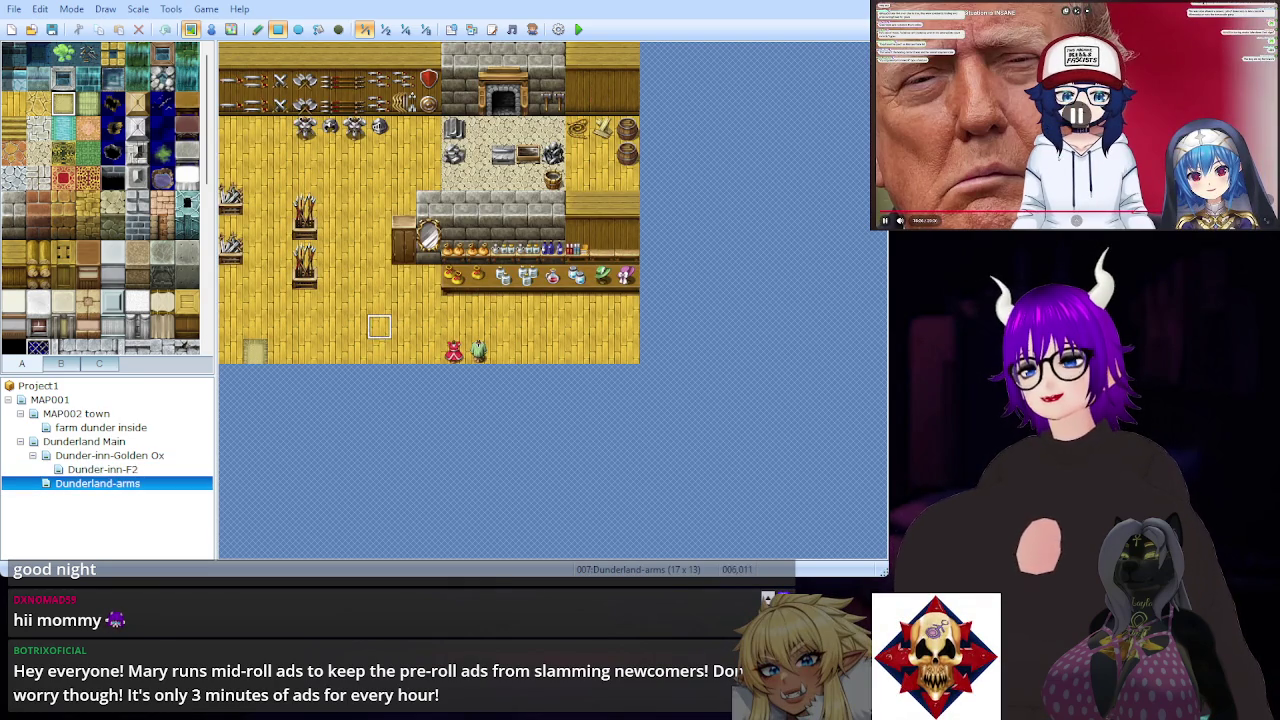
left_click(108, 443)
left_click(101, 457)
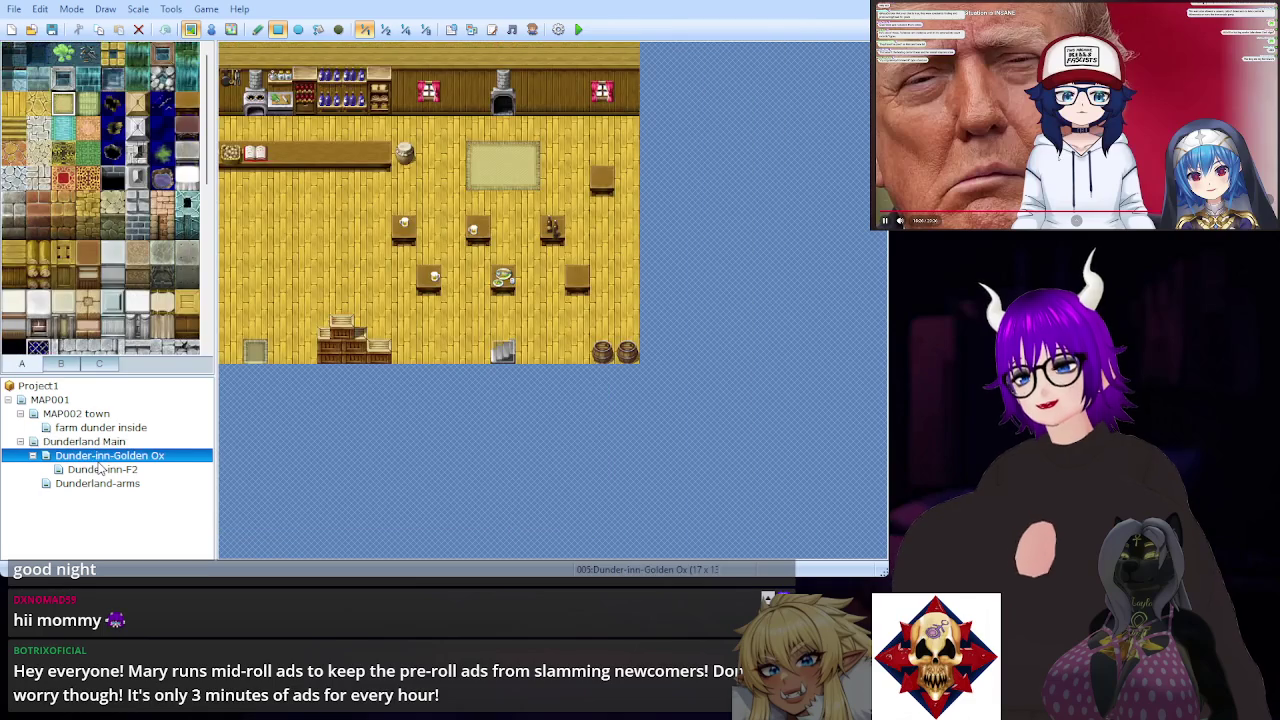
left_click(106, 470)
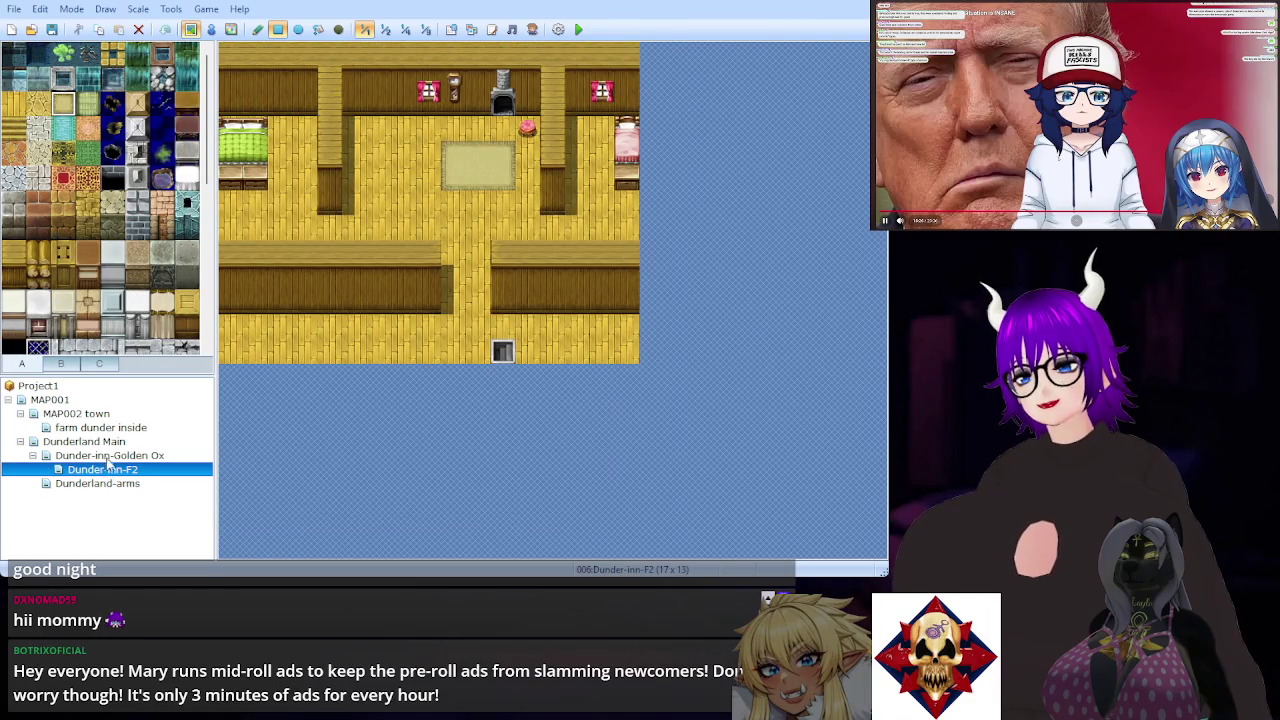
left_click(108, 456)
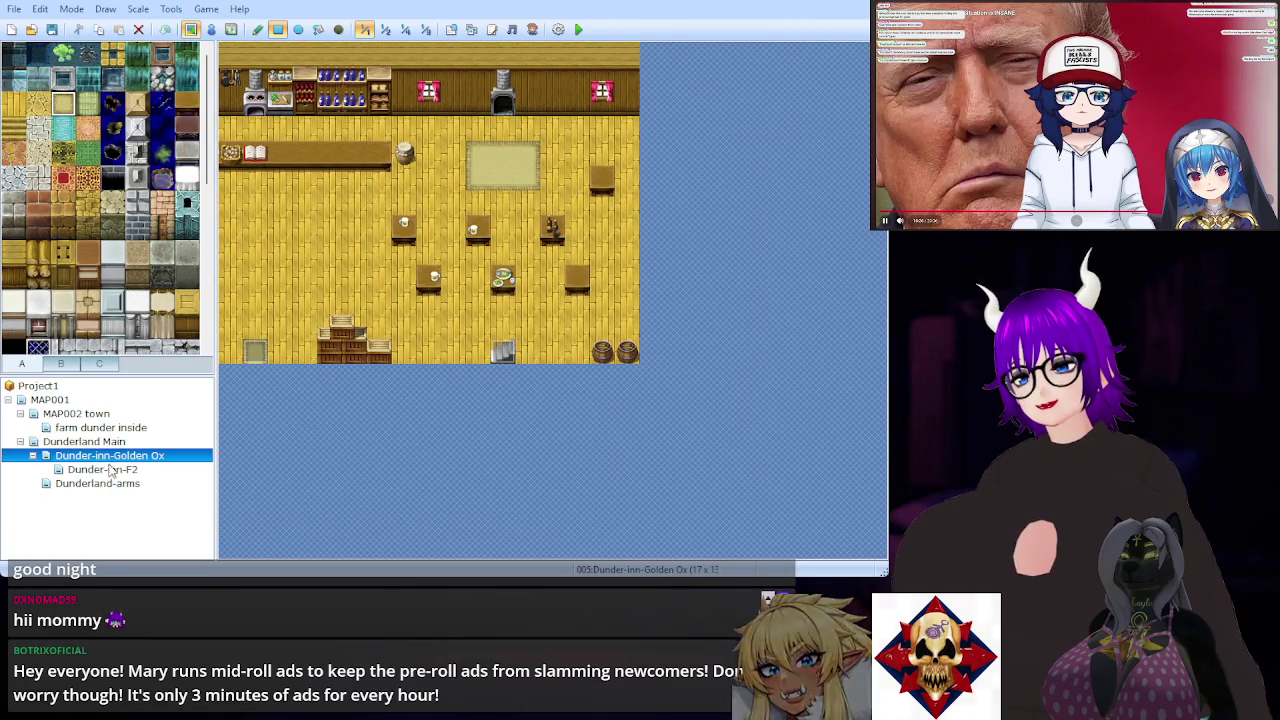
left_click(108, 469)
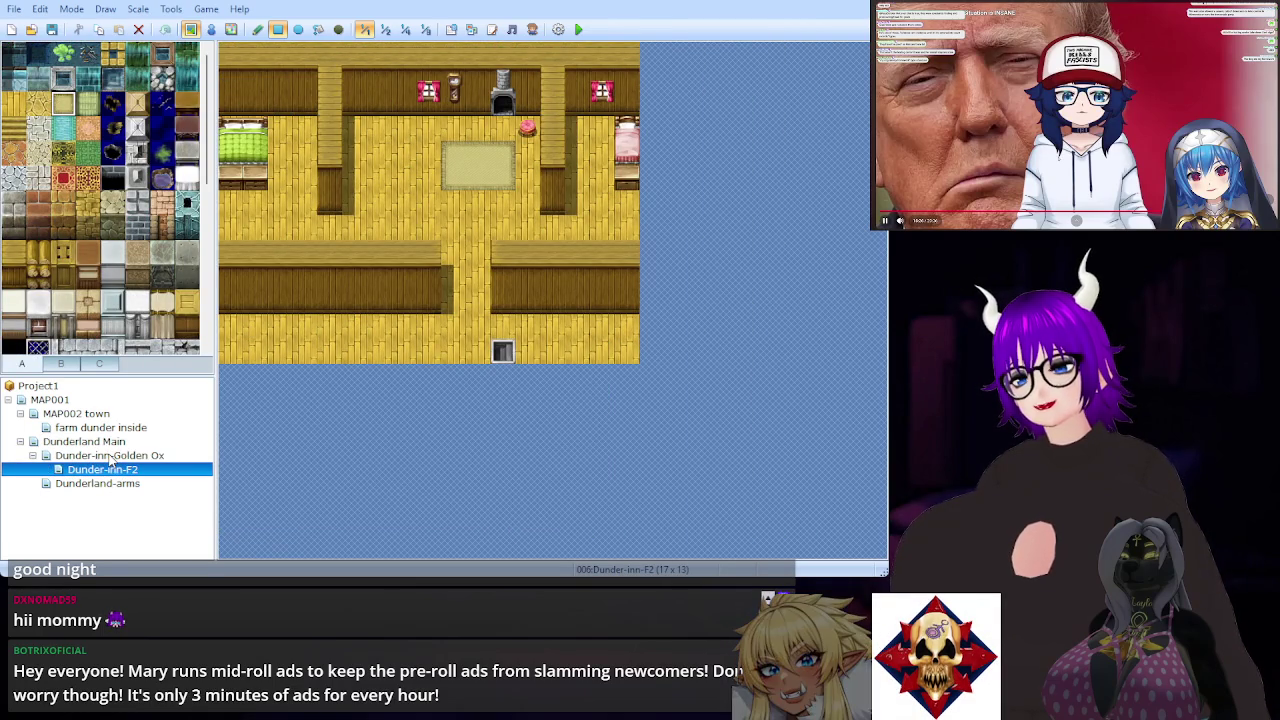
left_click(112, 487)
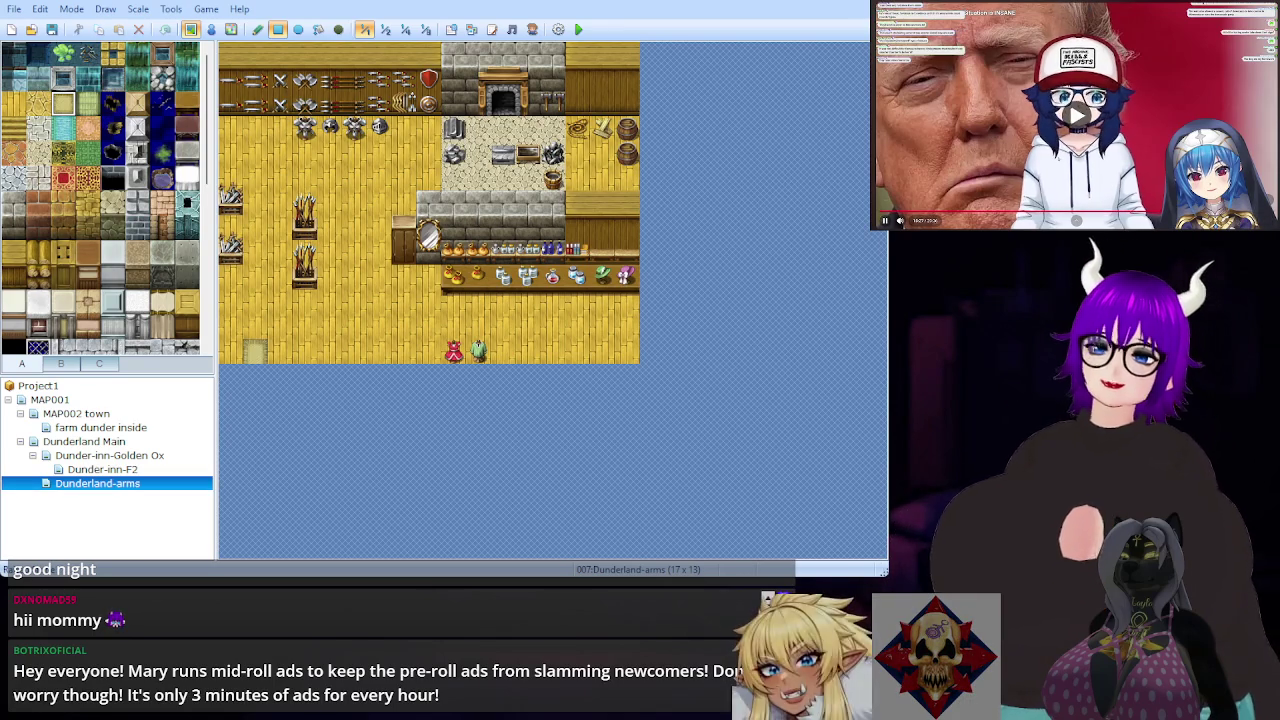
Step: Switch the tile palette to the furniture tab and scroll to the weapon and armour rows
left_click(62, 364)
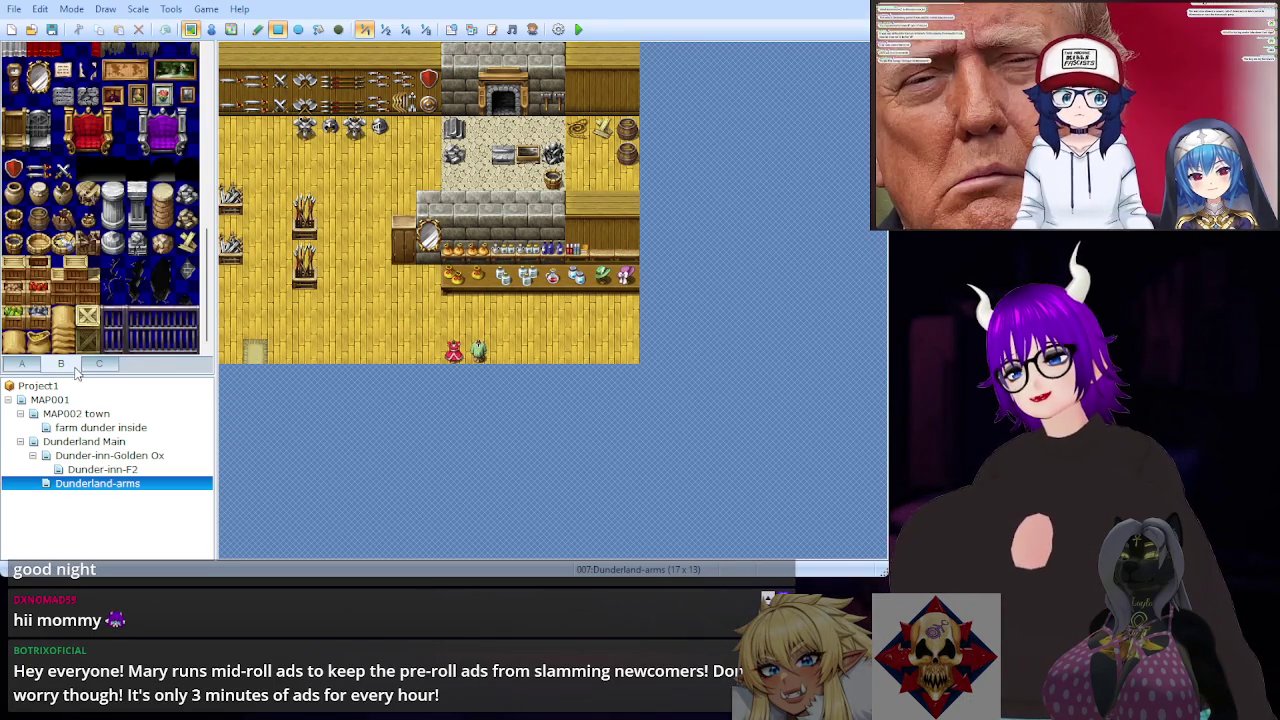
scroll(85, 285, "down", 5)
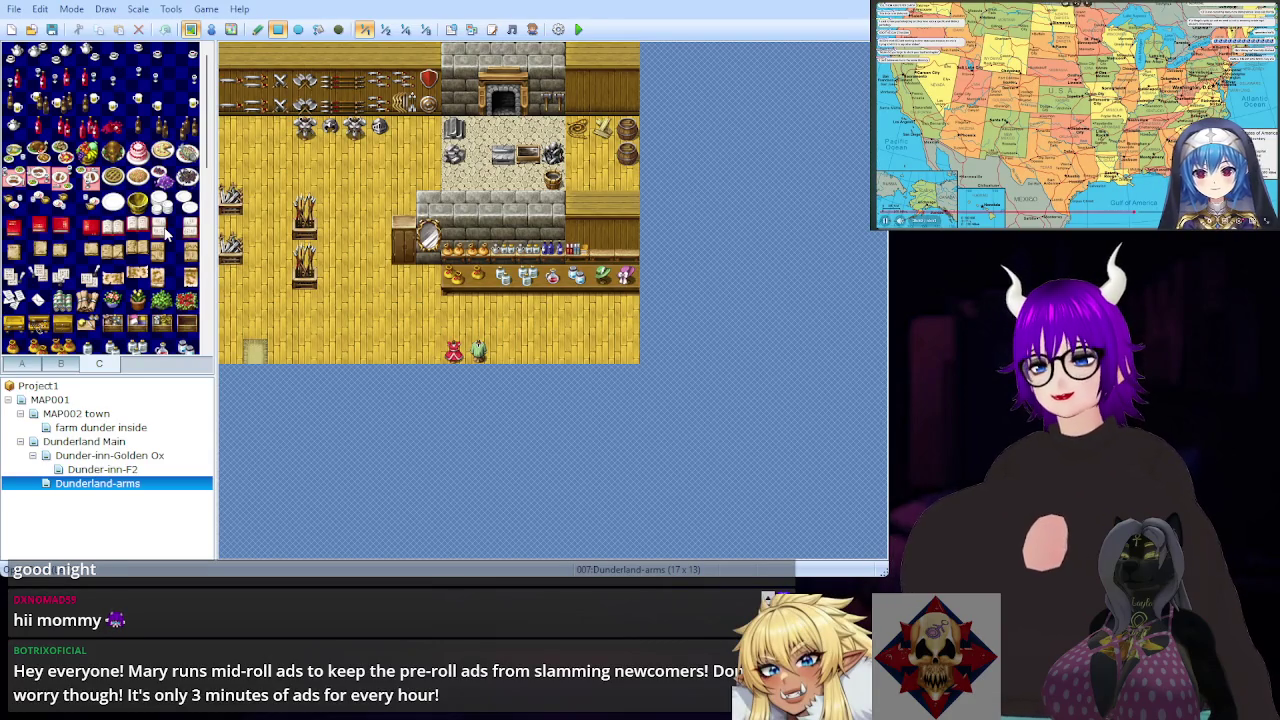
scroll(167, 233, "down", 1)
scroll(167, 233, "down", 7)
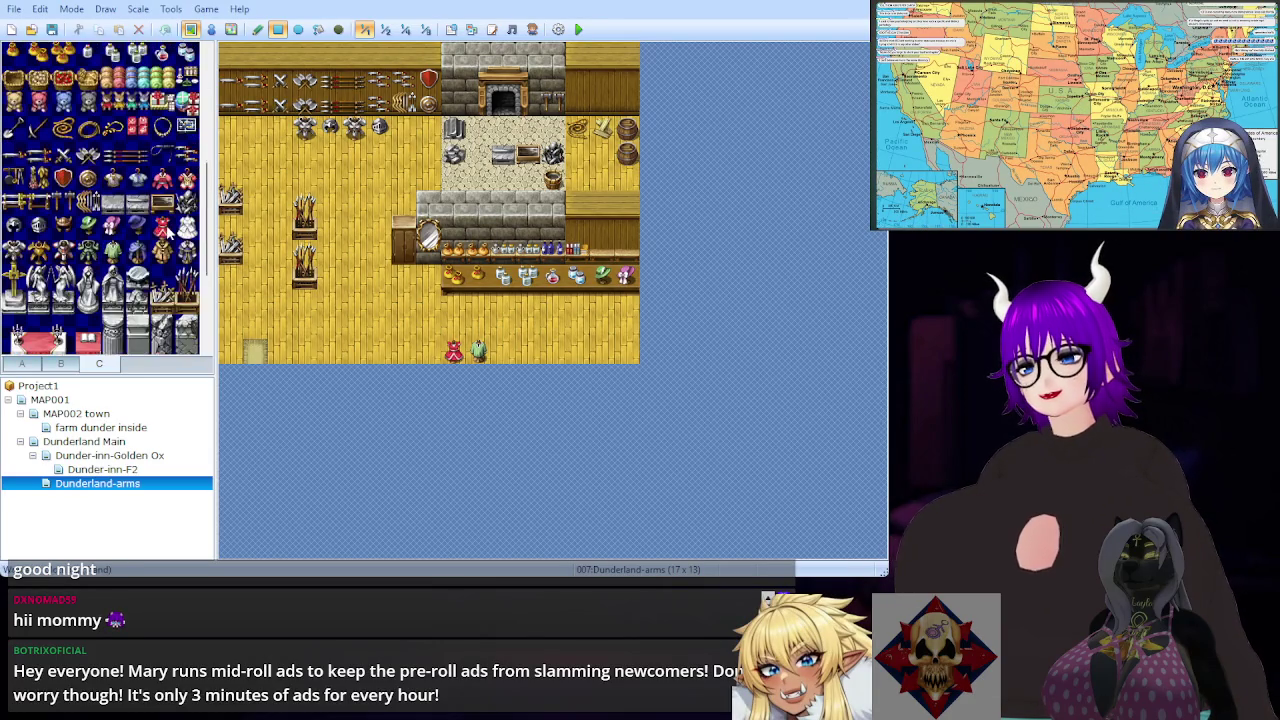
scroll(167, 233, "up", 2)
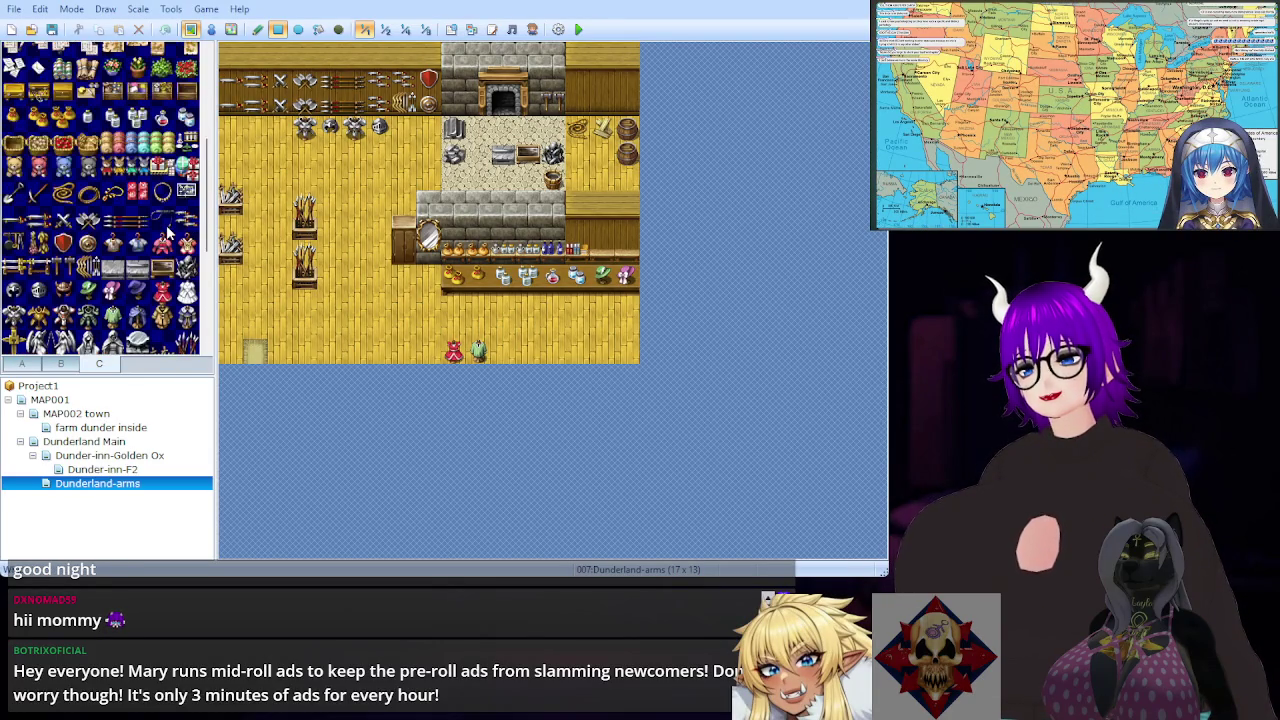
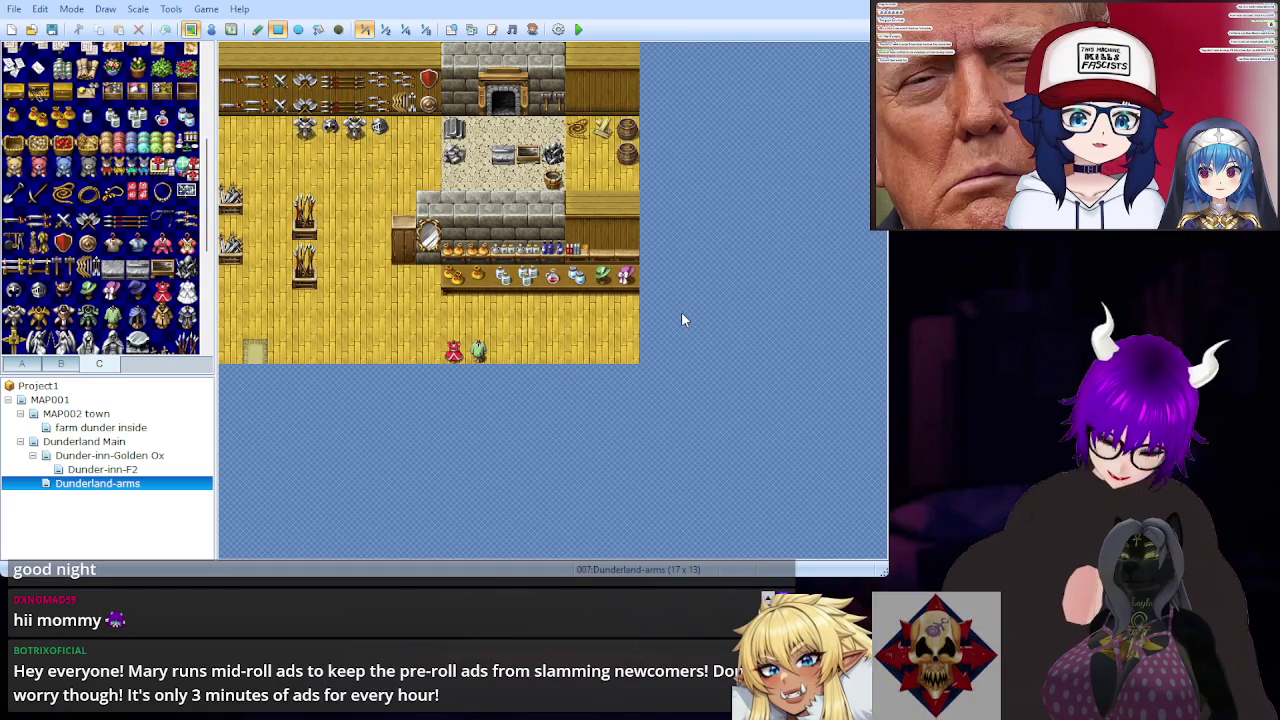
Step: Show the tab A floor and wall tiles in the palette and enlarge the map tree
left_click(61, 364)
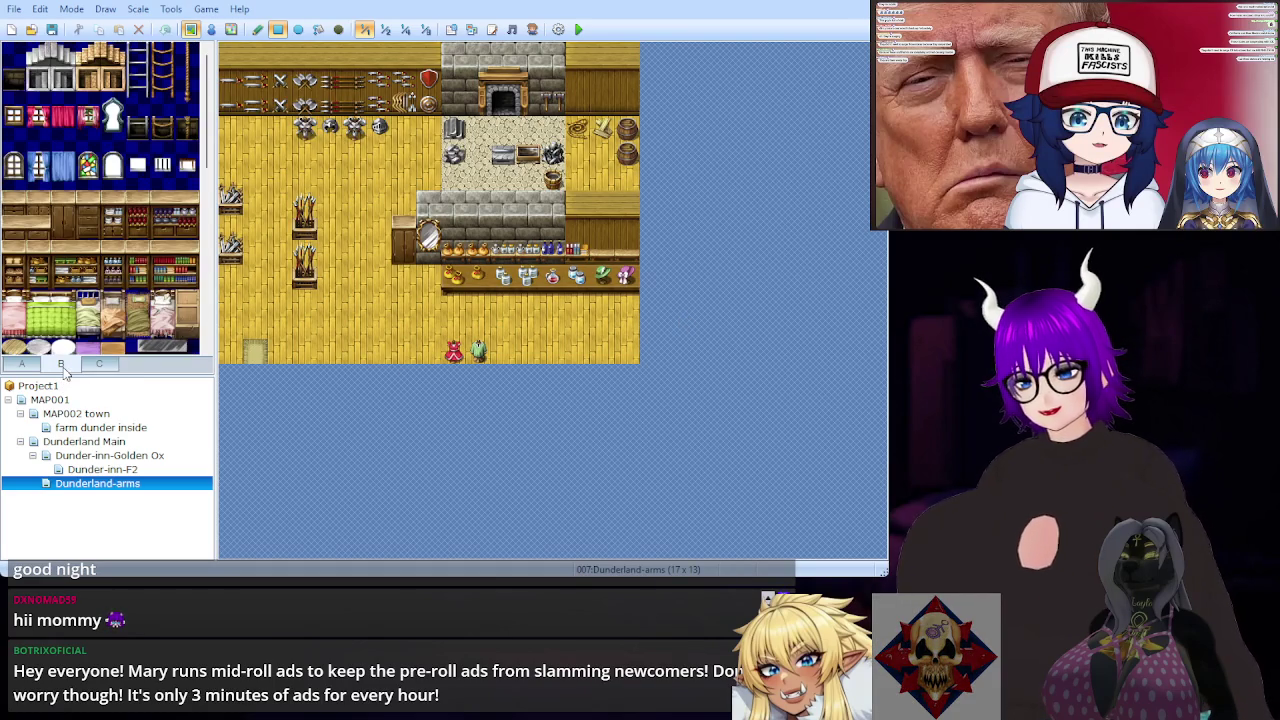
left_click(20, 364)
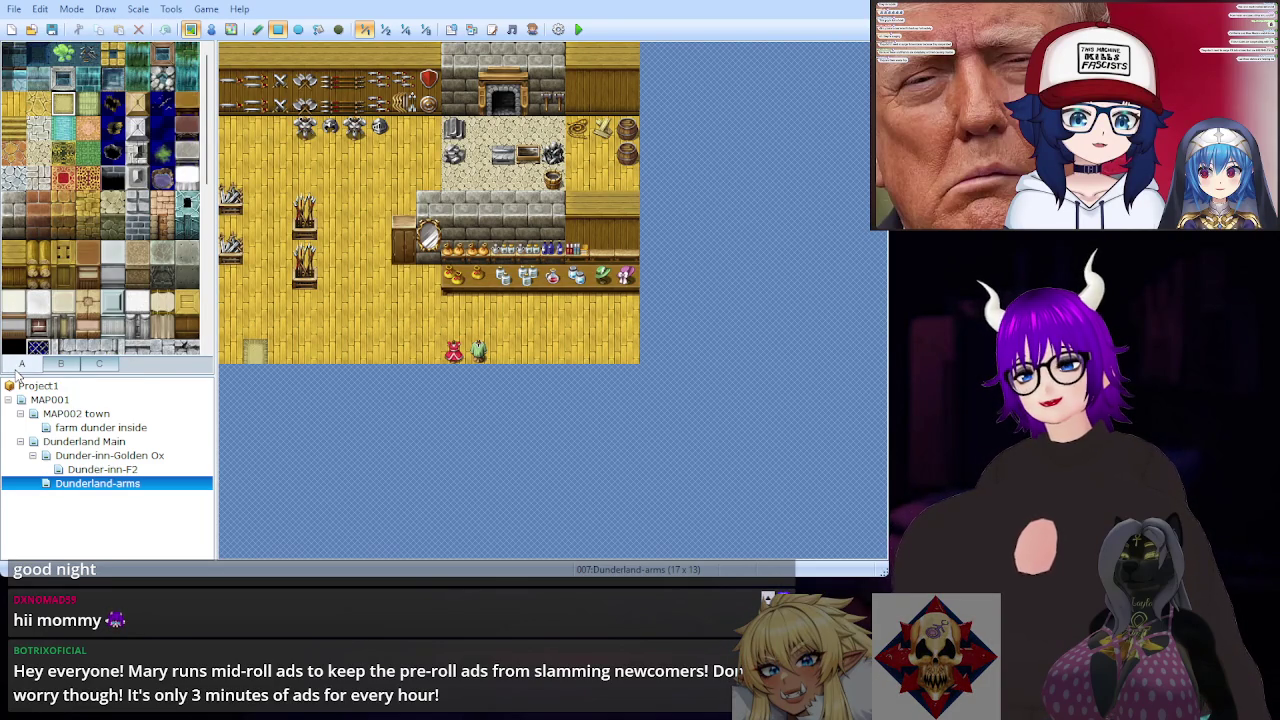
left_click_drag(186, 374, 190, 348)
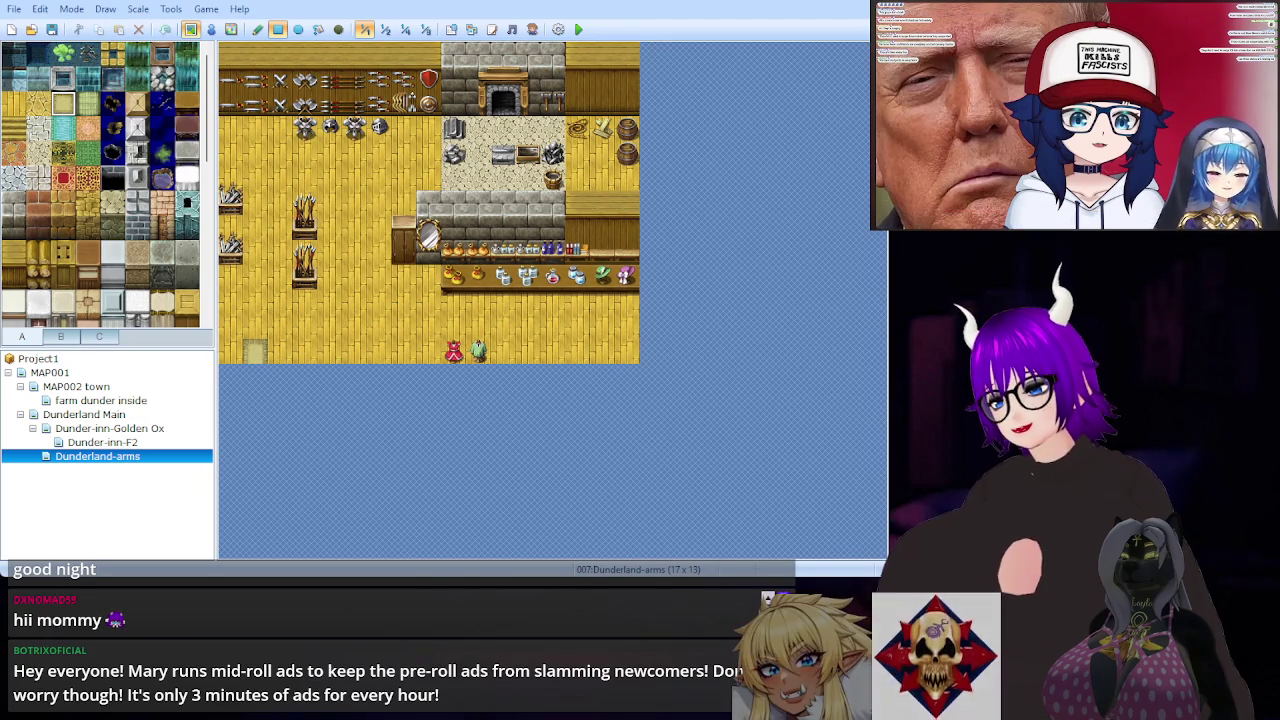
left_click(145, 415)
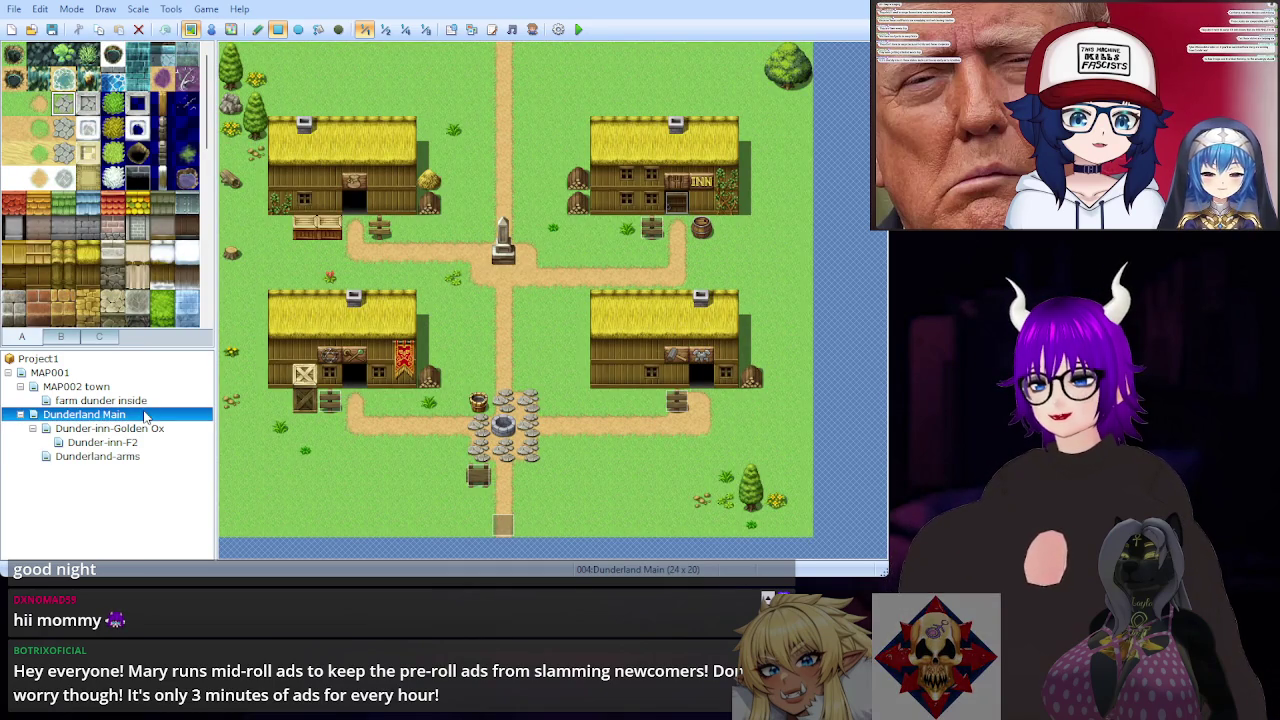
Step: Switch the Dunderland Main map into Event mode for placing events
left_click(211, 29)
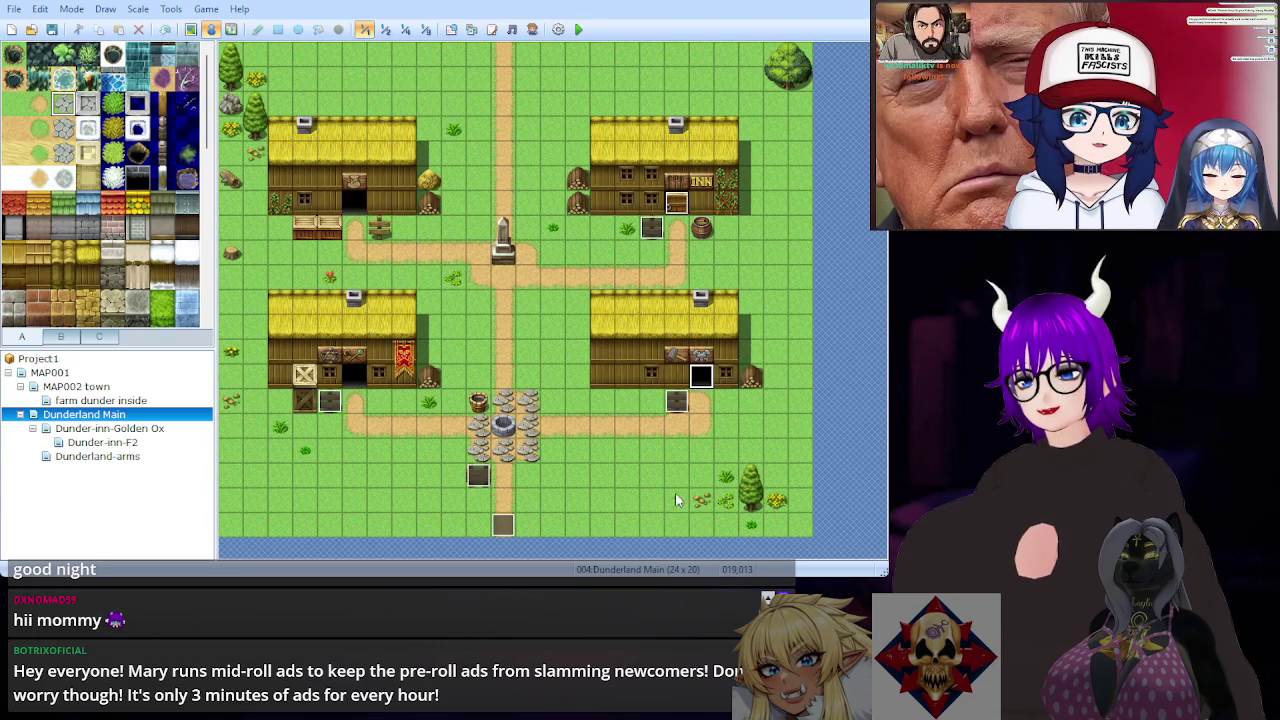
Step: Paste door event EV005 at the lower-right house entrance, then resume Layer 1 tile painting
key("ctrl+v")
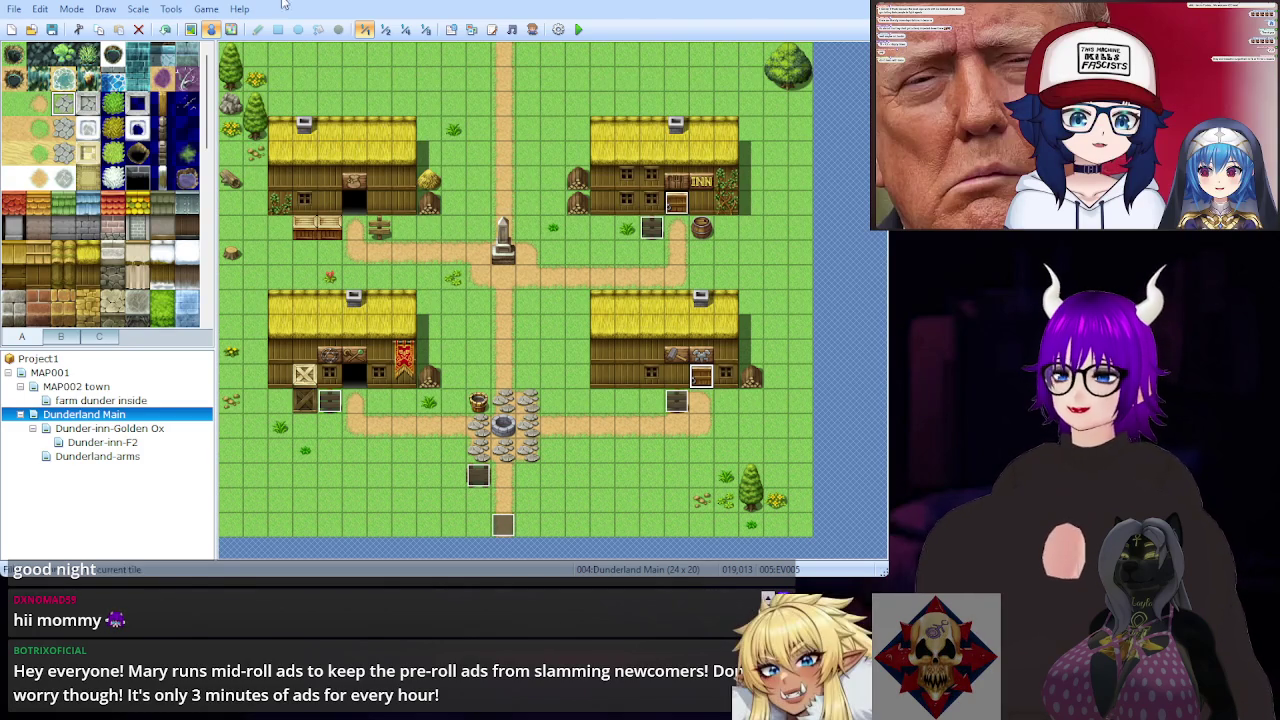
left_click(190, 29)
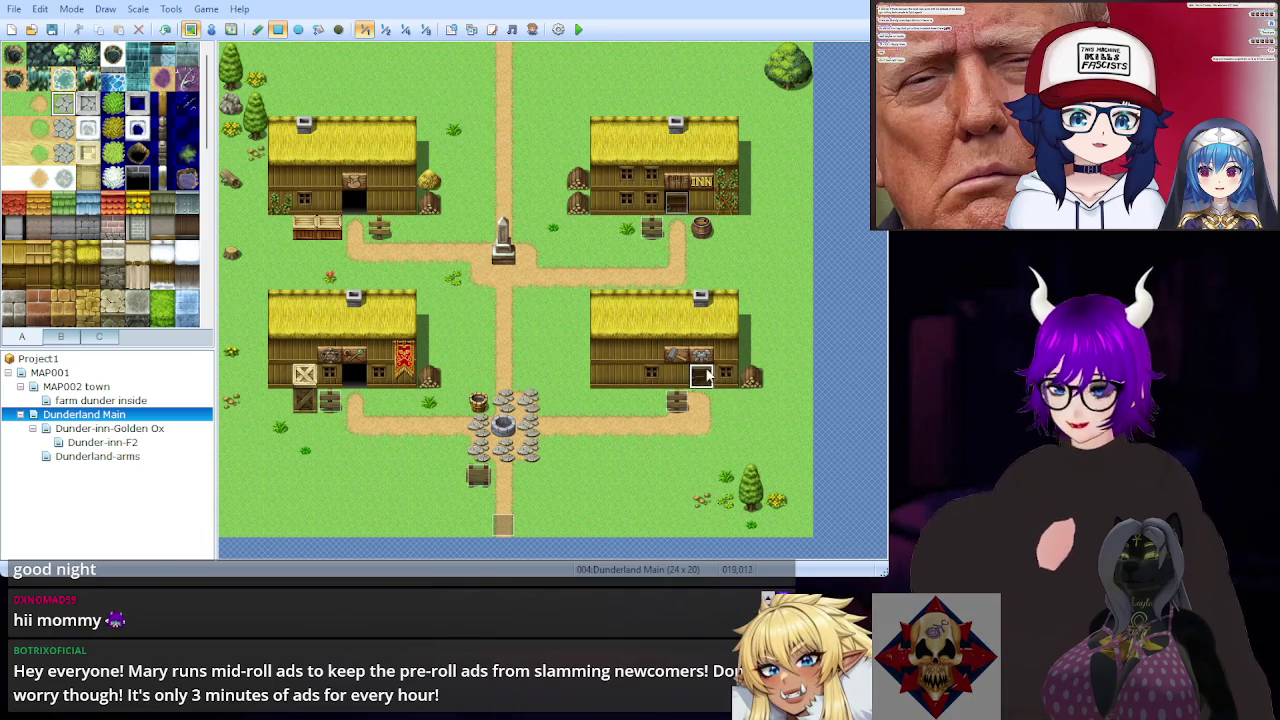
Step: Compare Dunderland-arms, the Golden Ox inn and Dunderland Main, ending on Dunderland Main with tab B tiles
left_click(100, 456)
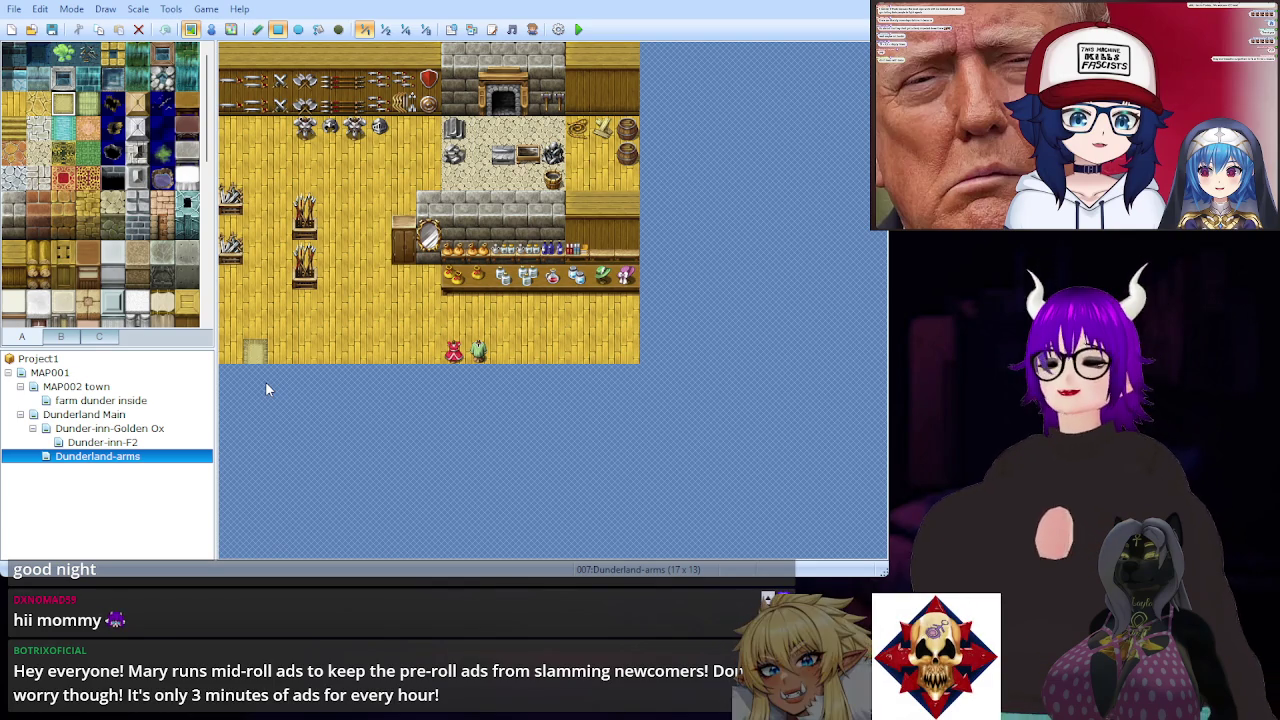
left_click(166, 429)
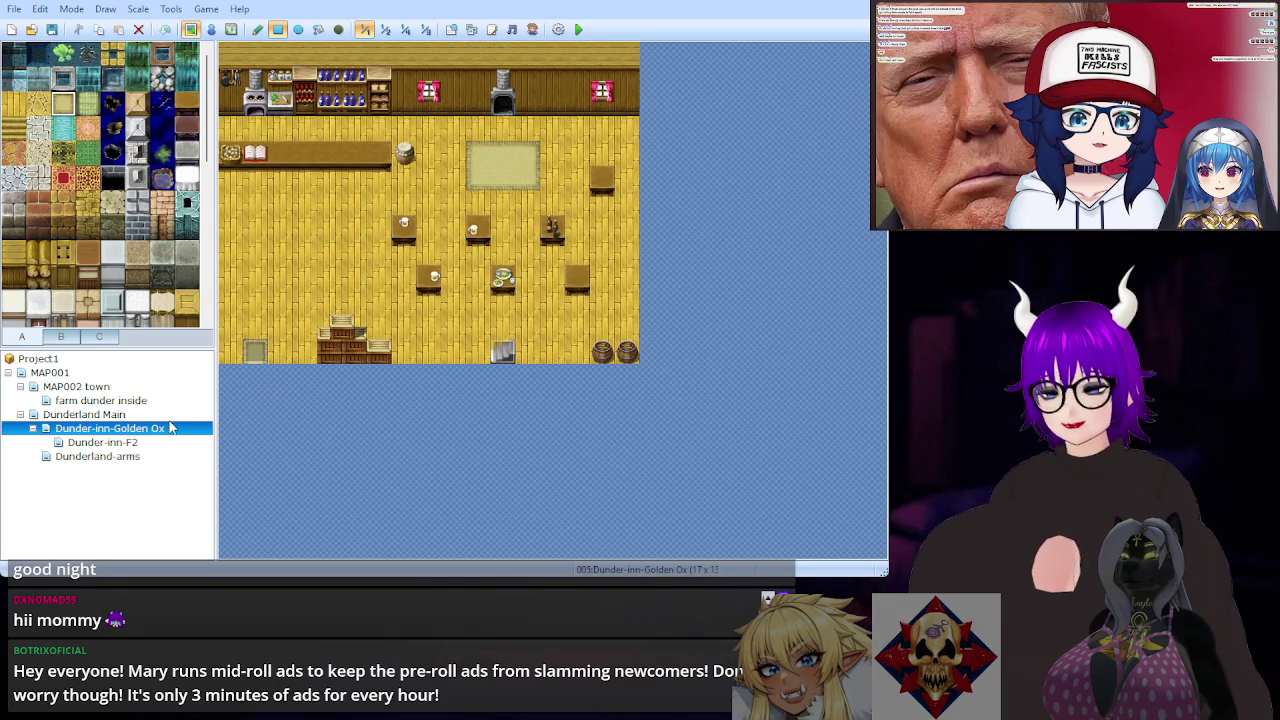
left_click(140, 456)
left_click(84, 414)
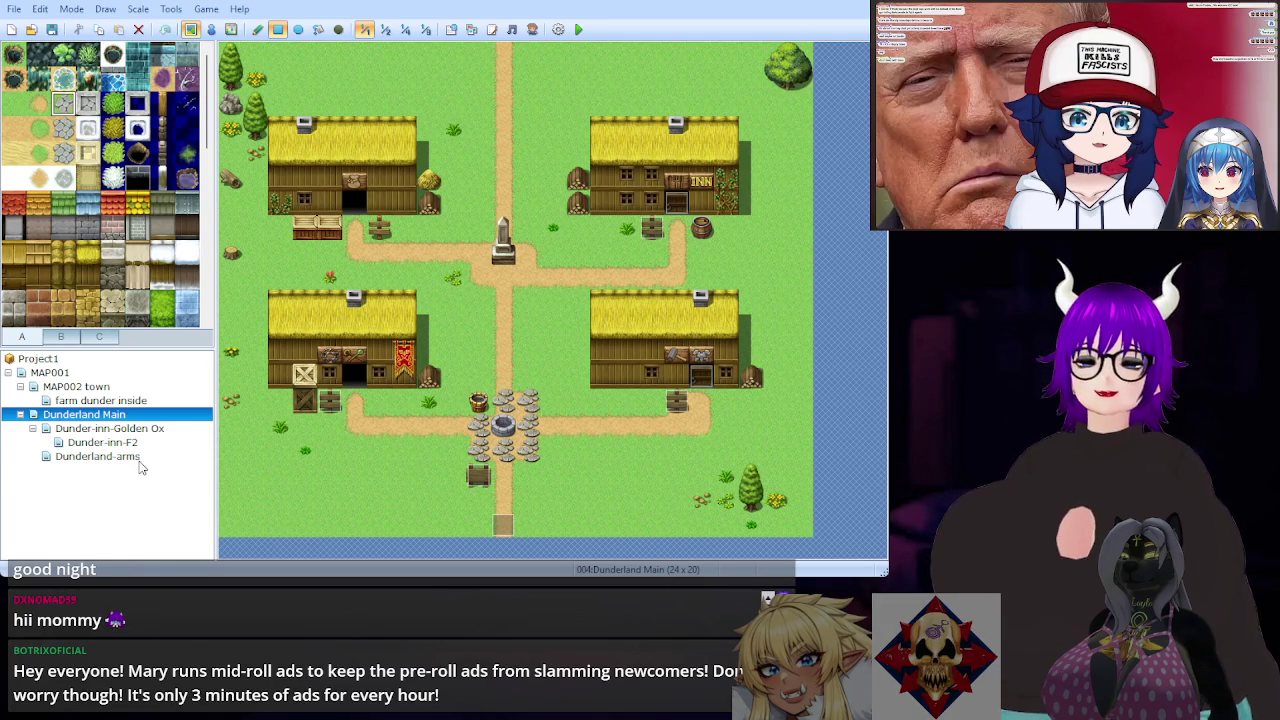
left_click(98, 456)
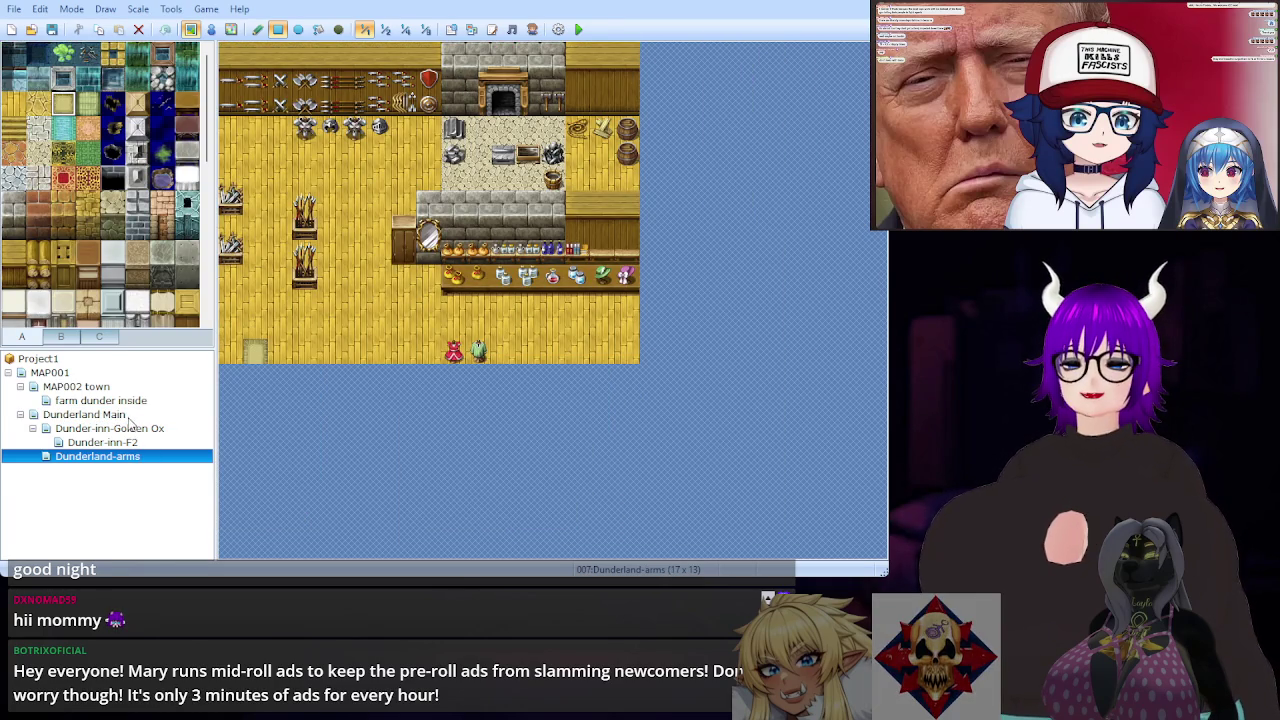
left_click(127, 417)
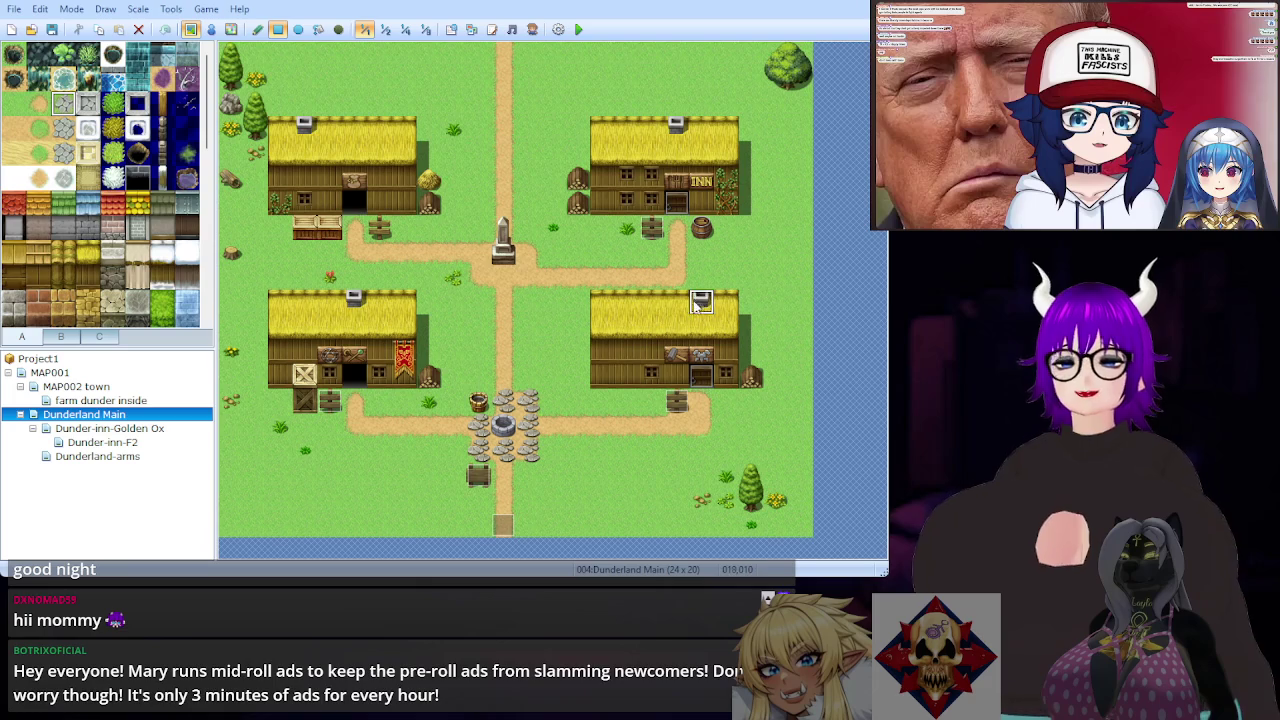
left_click(80, 458)
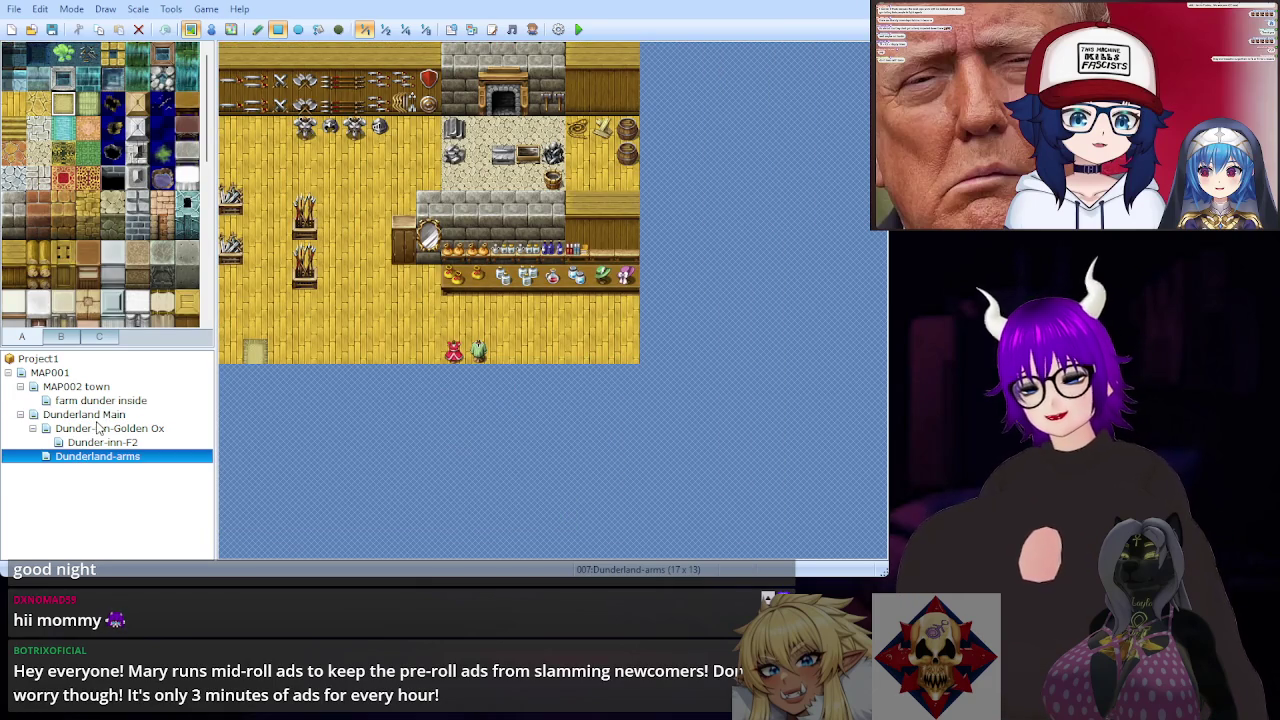
left_click(101, 415)
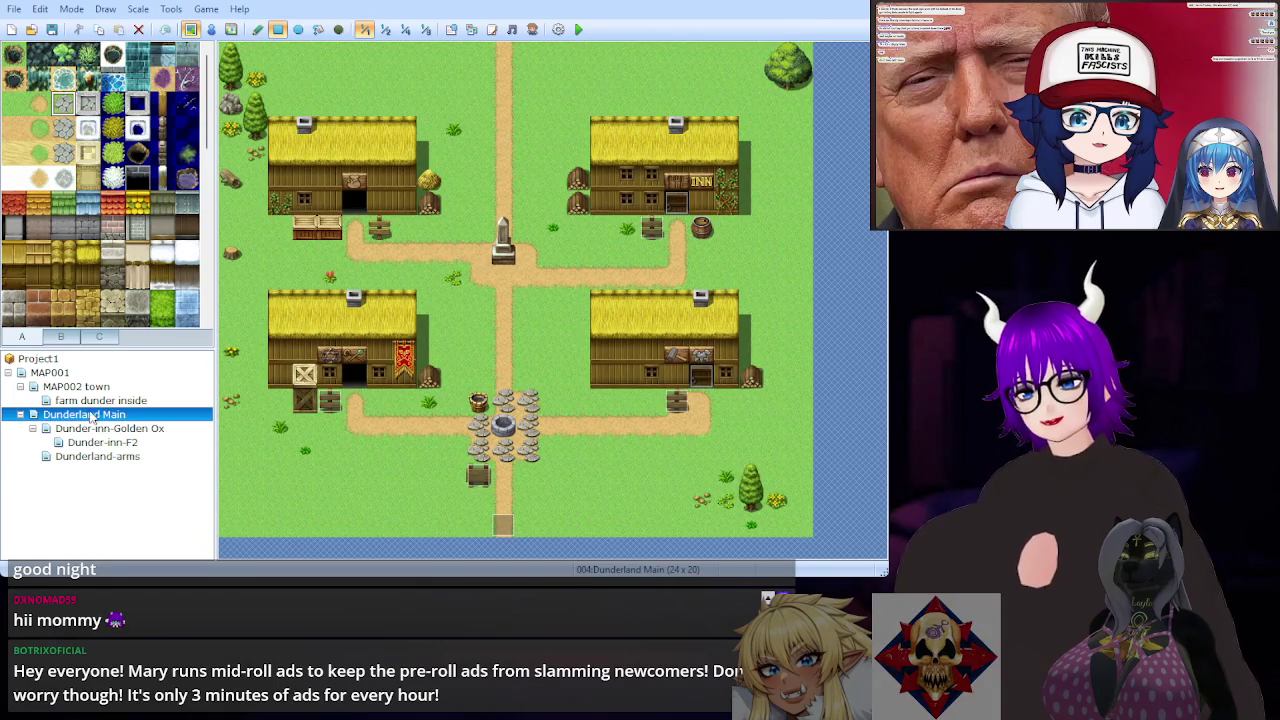
left_click(72, 338)
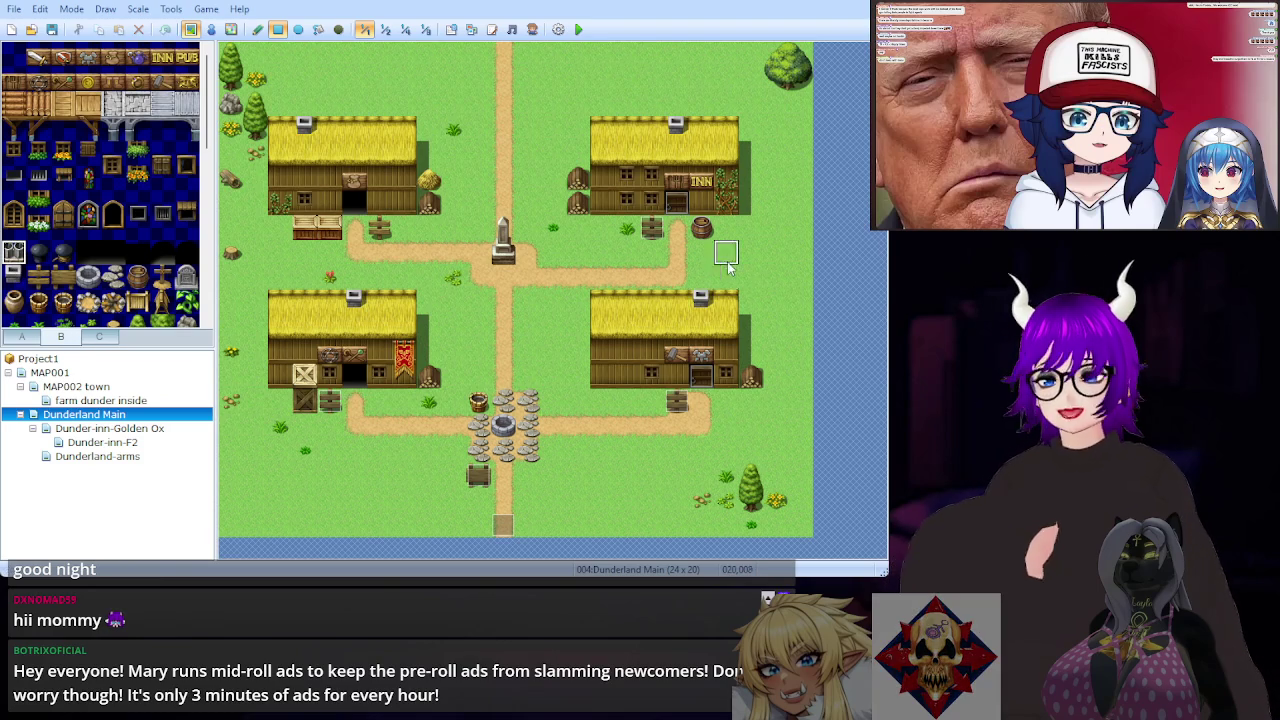
Step: Add a chimney tile to the lower-right house roof and switch to the Dunderland-arms map
left_click(698, 298)
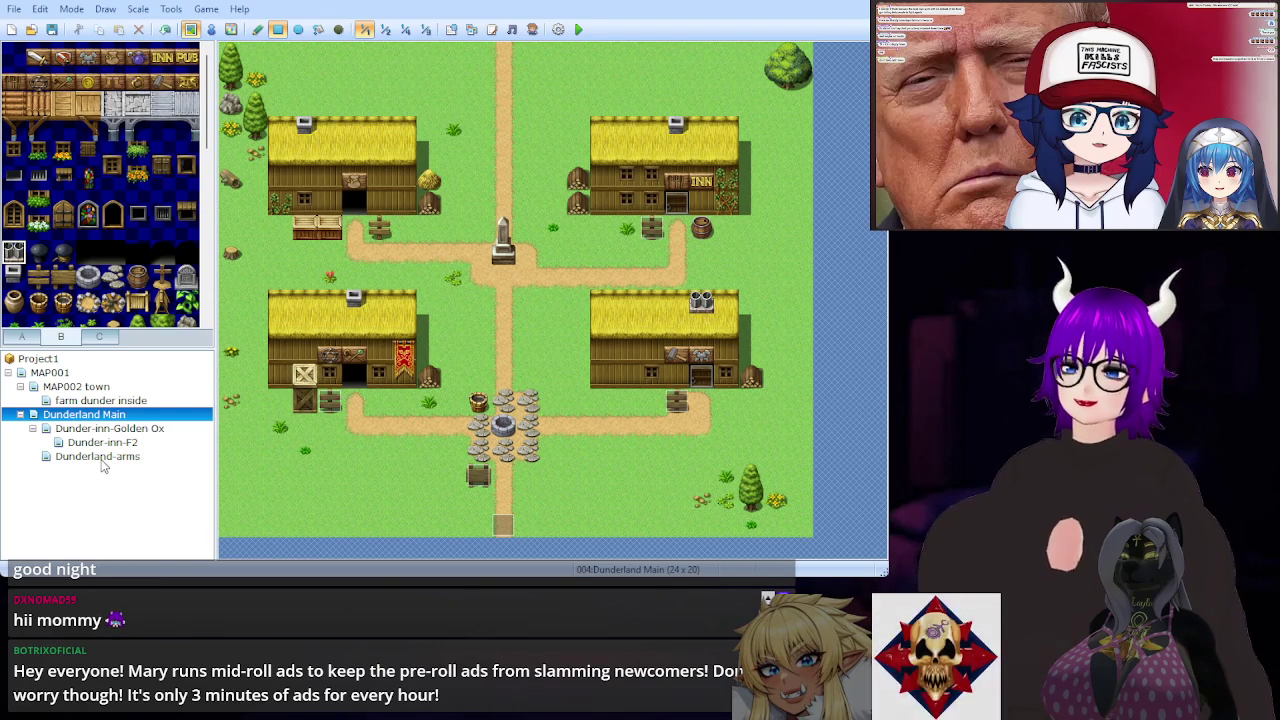
left_click(101, 461)
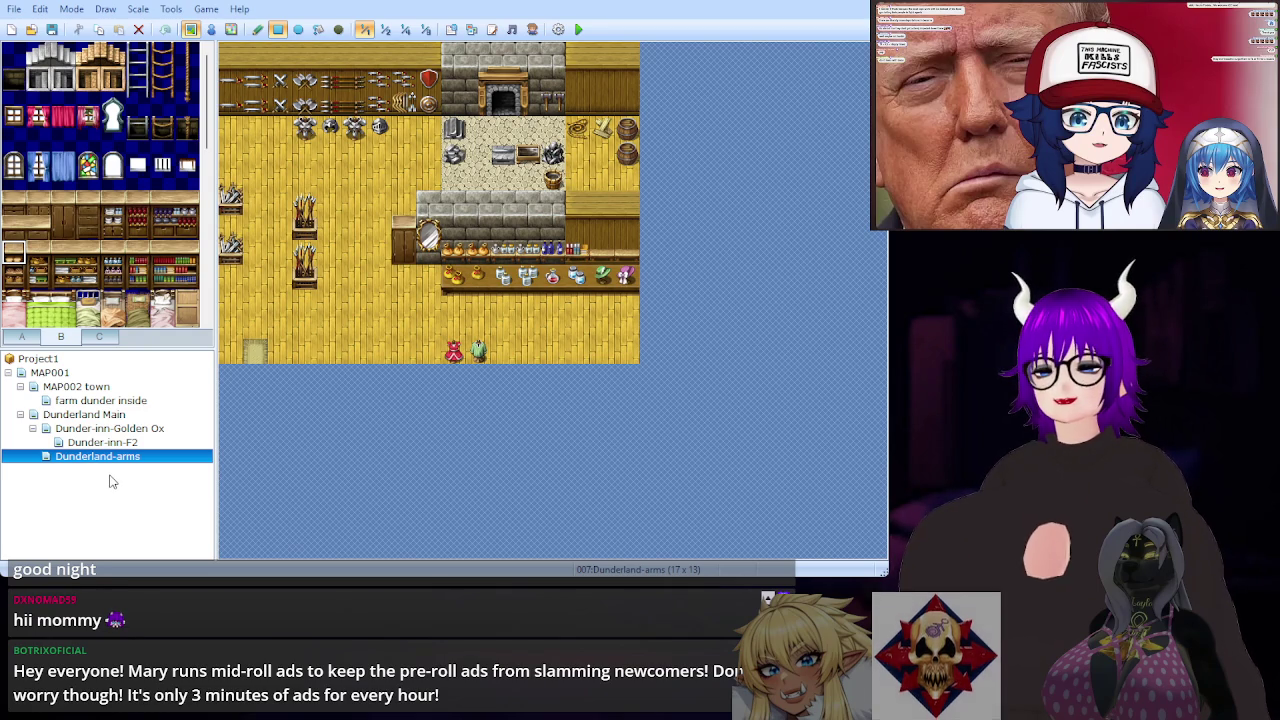
Step: Look at the MAP002 town map, then bring up the MAP001 island world map
left_click(76, 387)
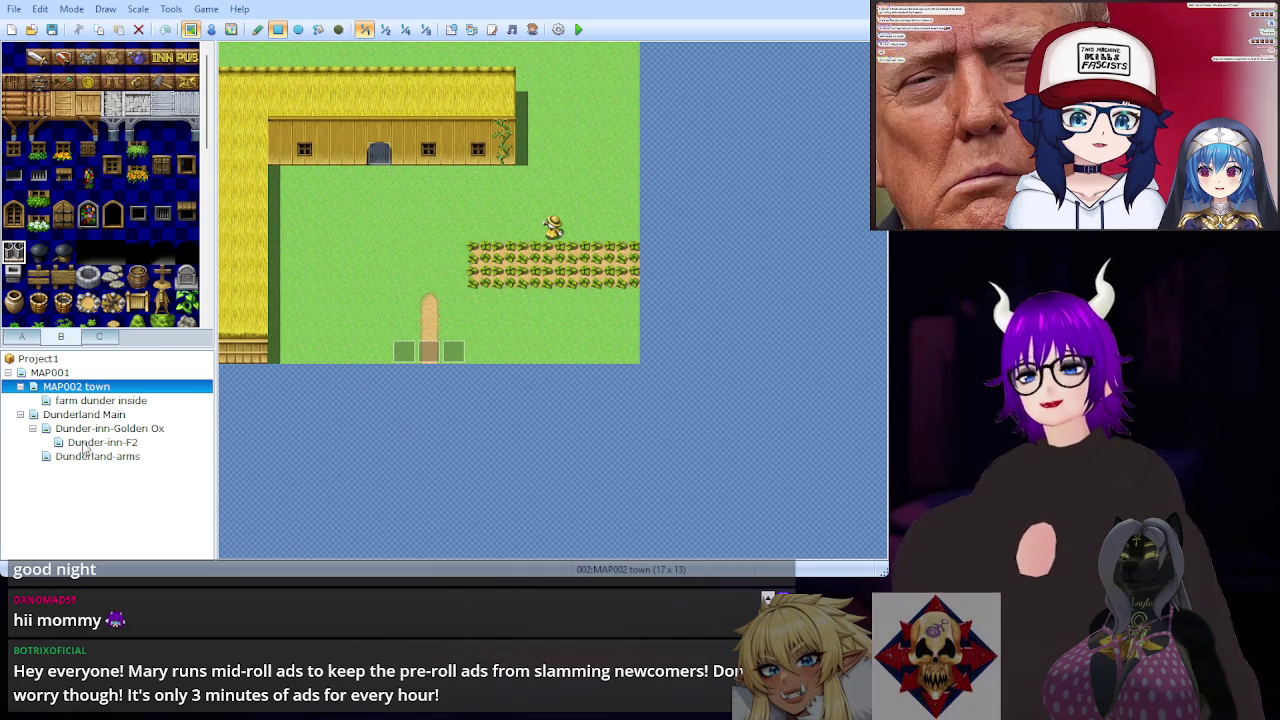
left_click(93, 374)
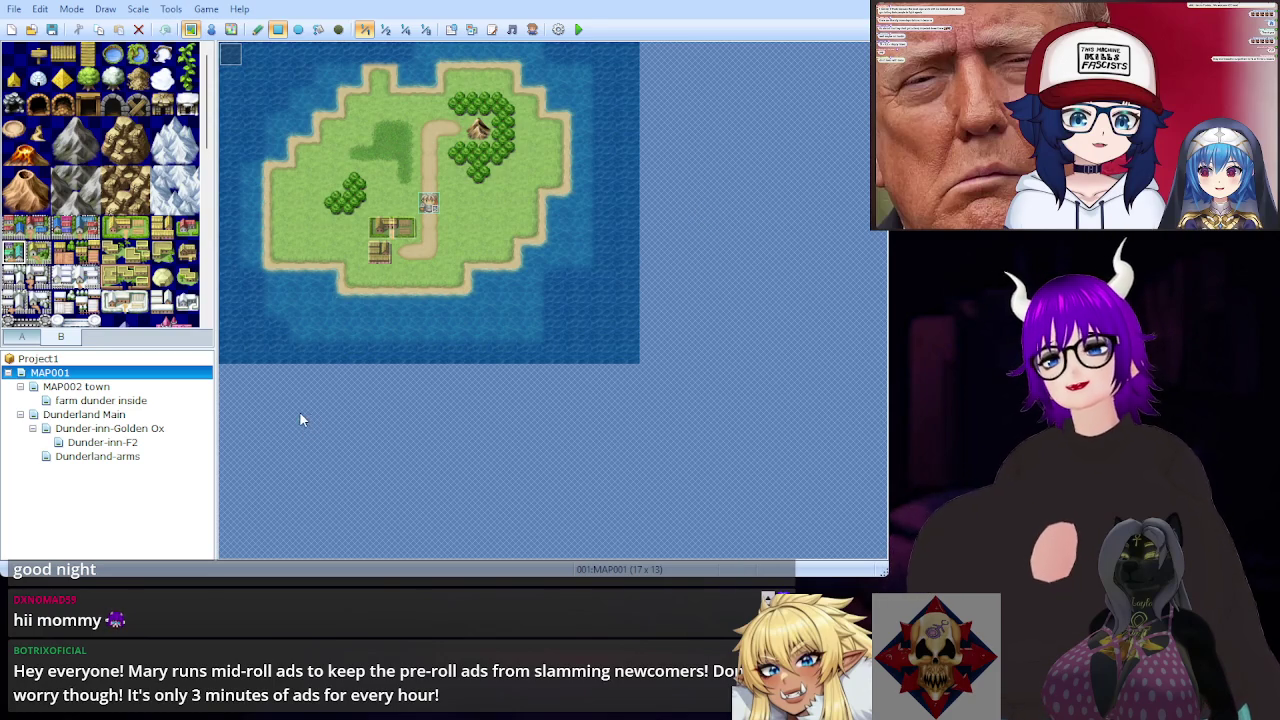
Step: Review the MAP002 town, farm dunder inside and Dunderland-arms interior maps
left_click(120, 388)
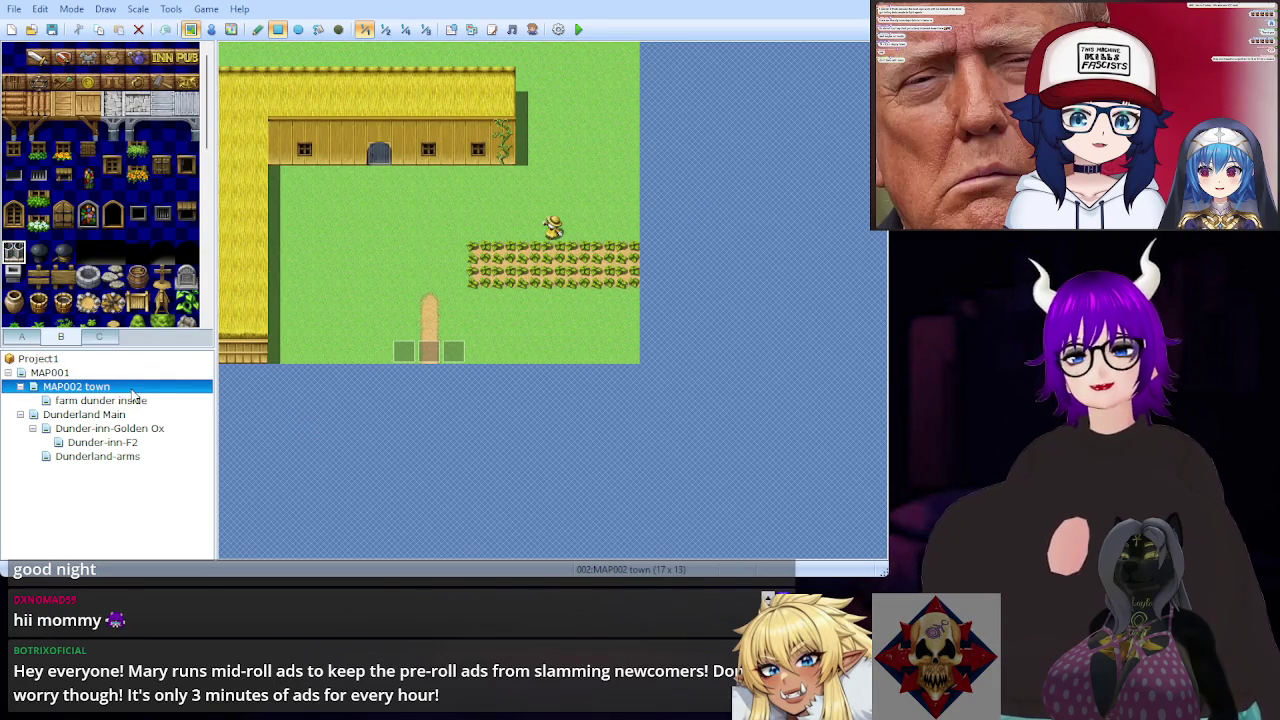
left_click(140, 401)
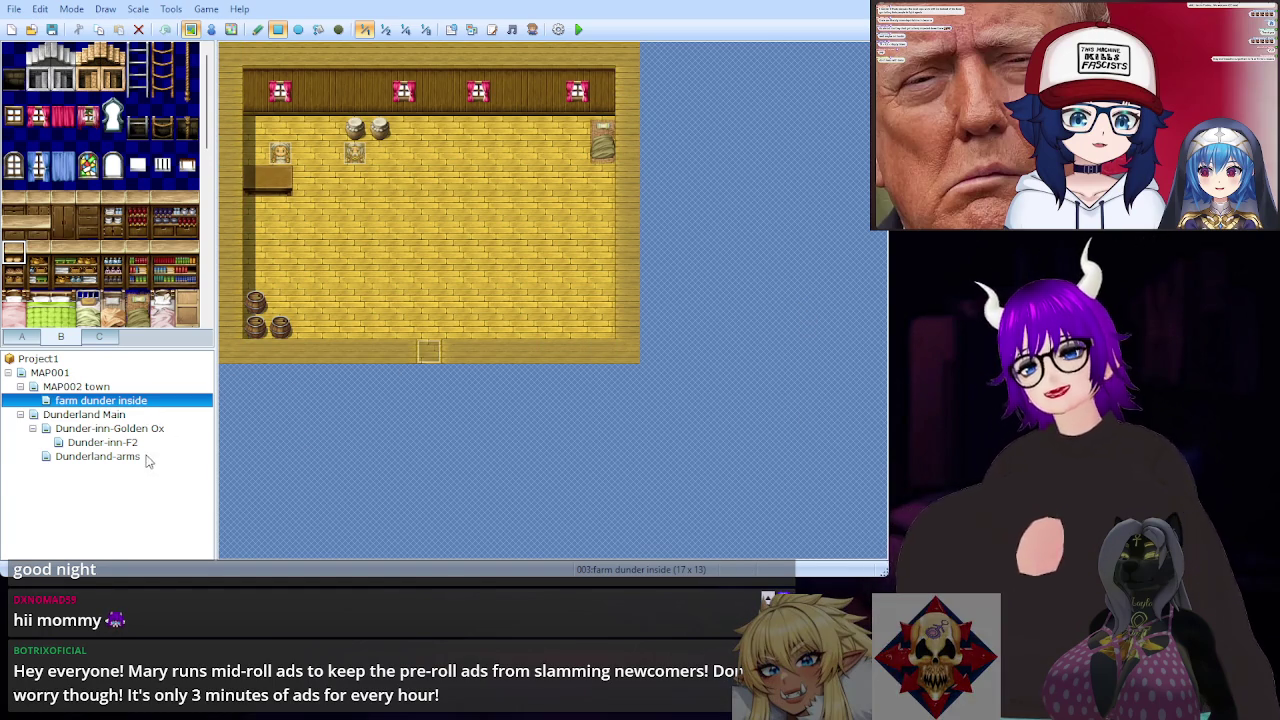
left_click(97, 456)
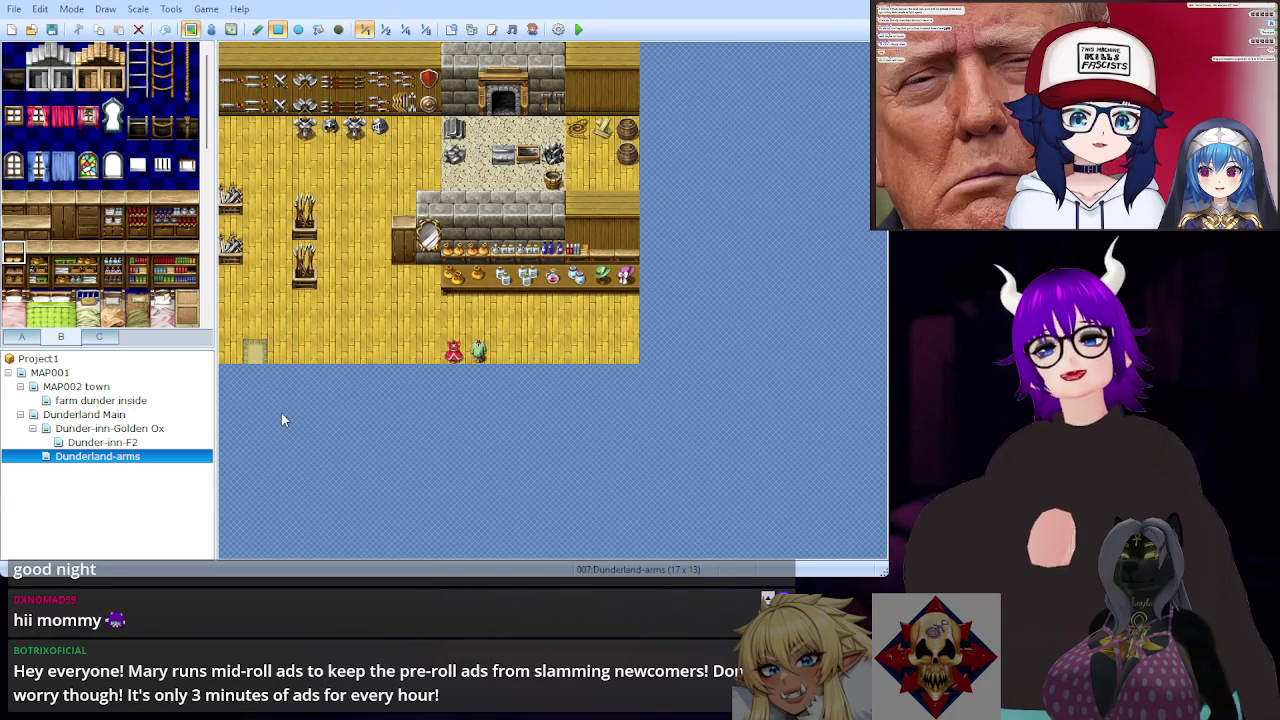
Step: Compare the Golden Ox inn's ground and upper floors, then return to Dunderland-arms via Dunderland Main
left_click(130, 442)
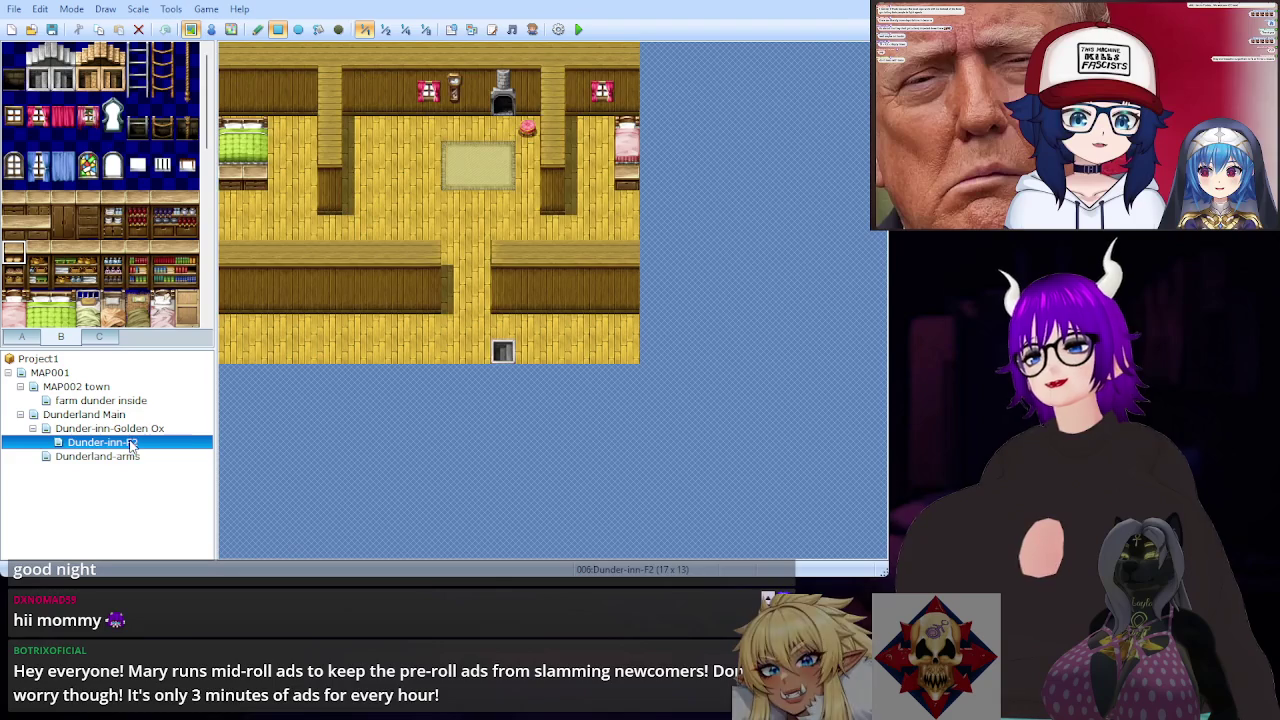
left_click(133, 428)
left_click(135, 442)
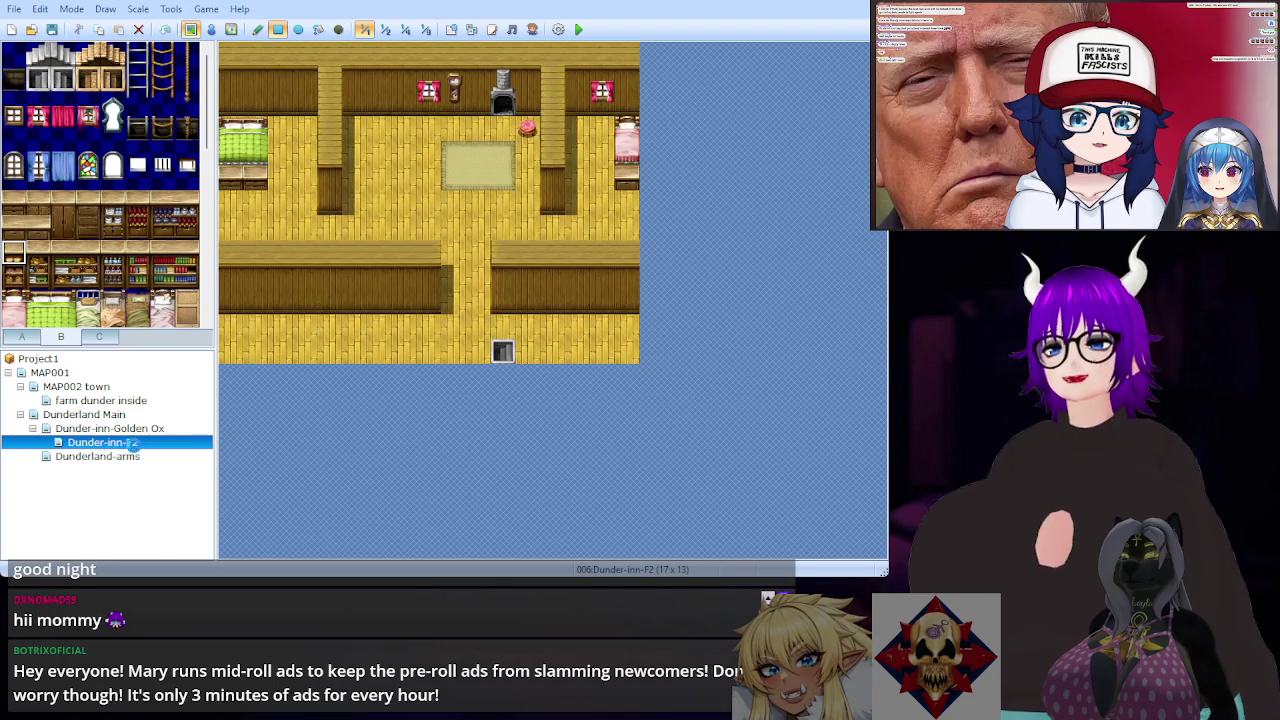
left_click(133, 428)
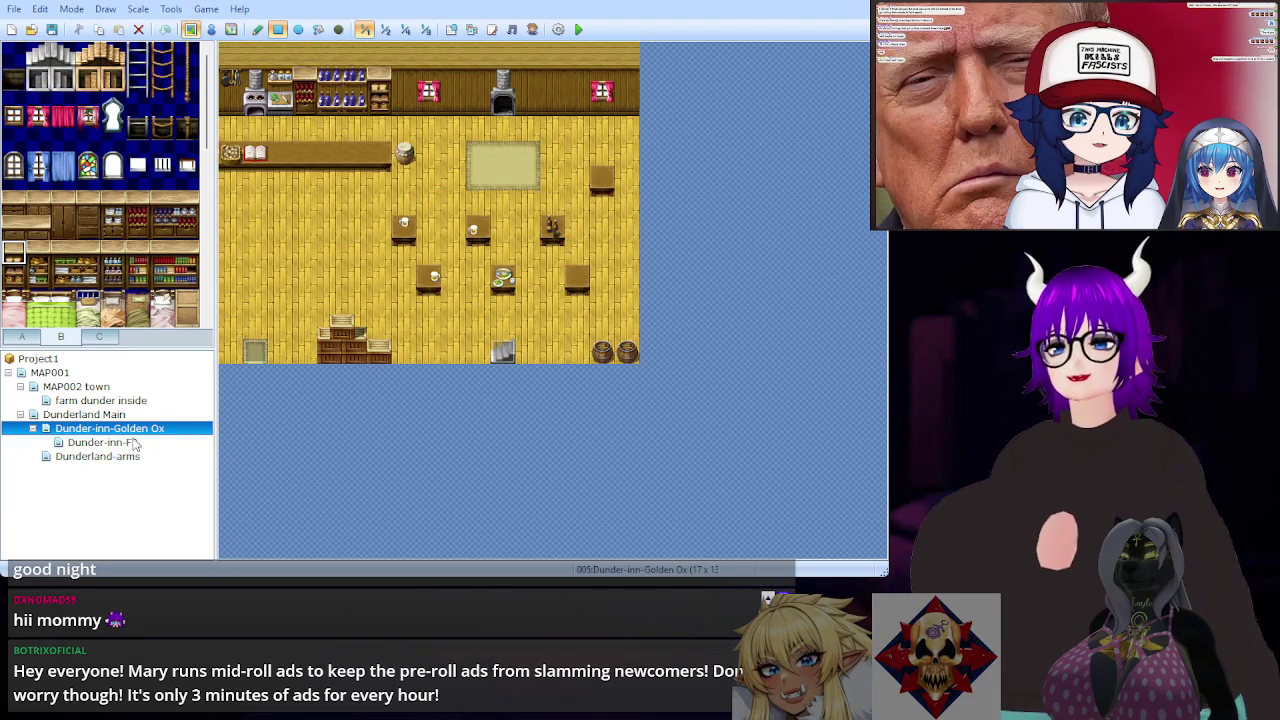
left_click(135, 445)
left_click(137, 430)
left_click(137, 442)
left_click(131, 428)
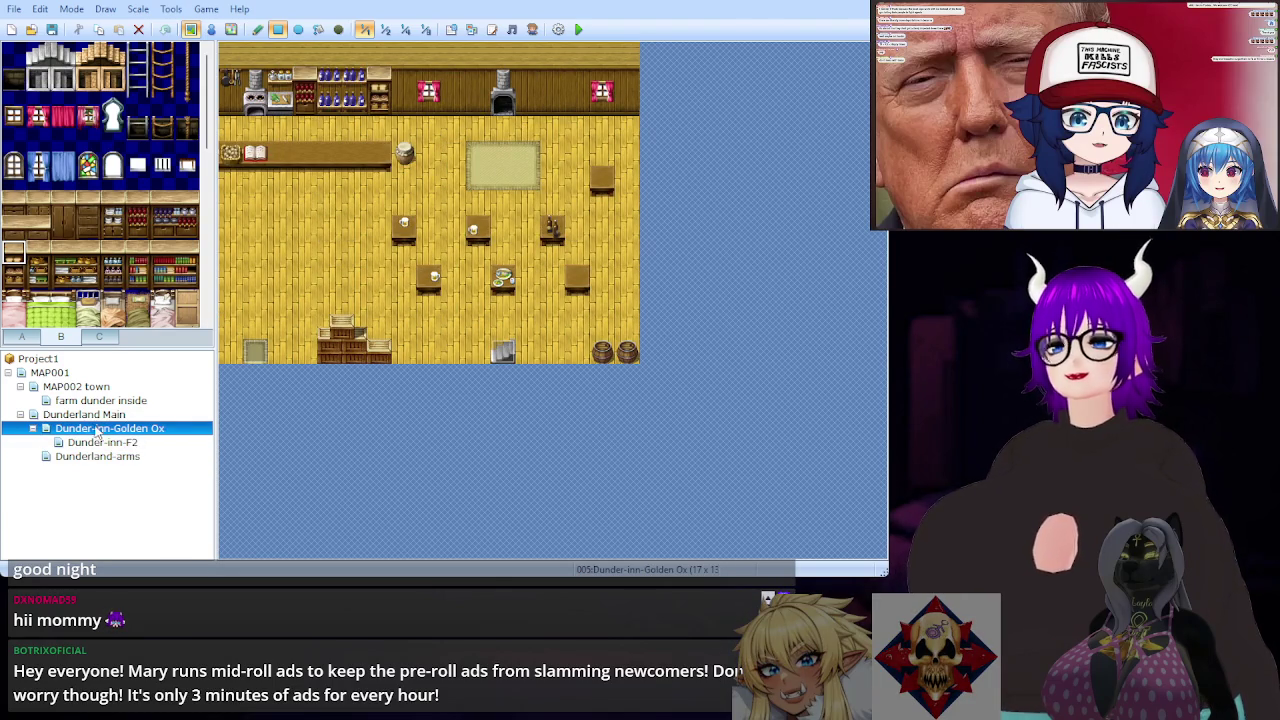
left_click(92, 415)
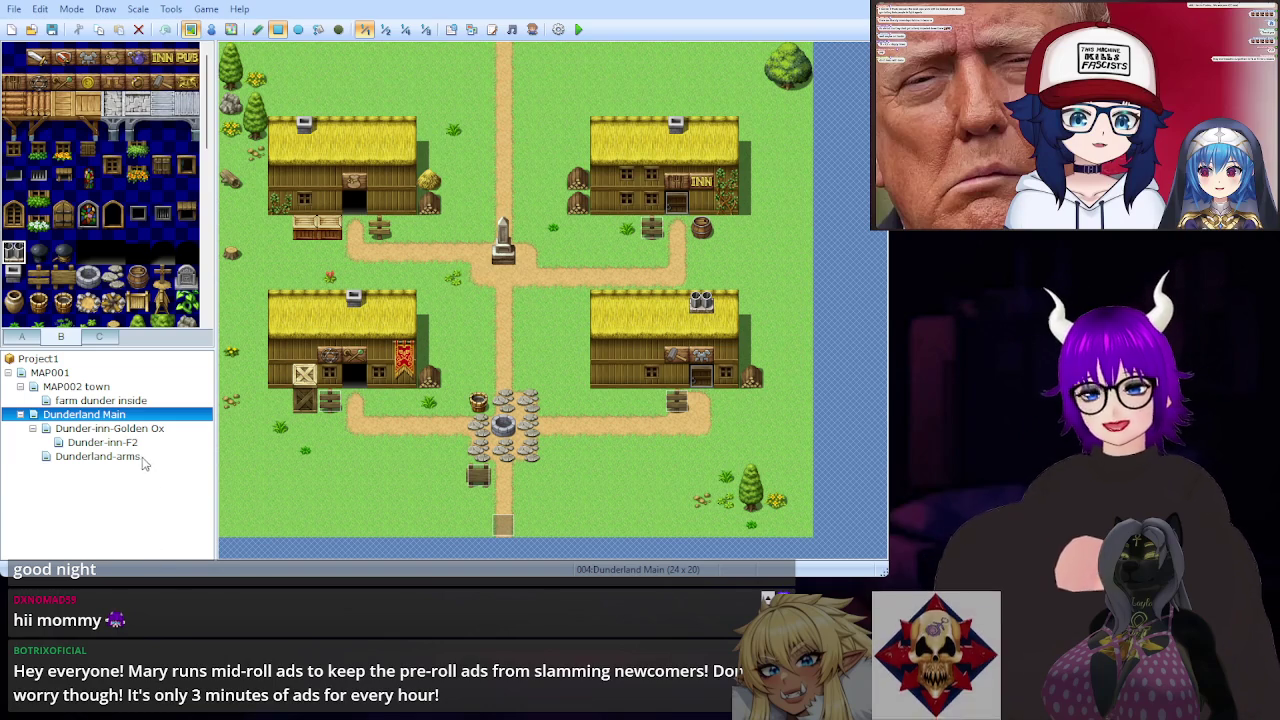
key("Down")
key("Down")
key("Down")
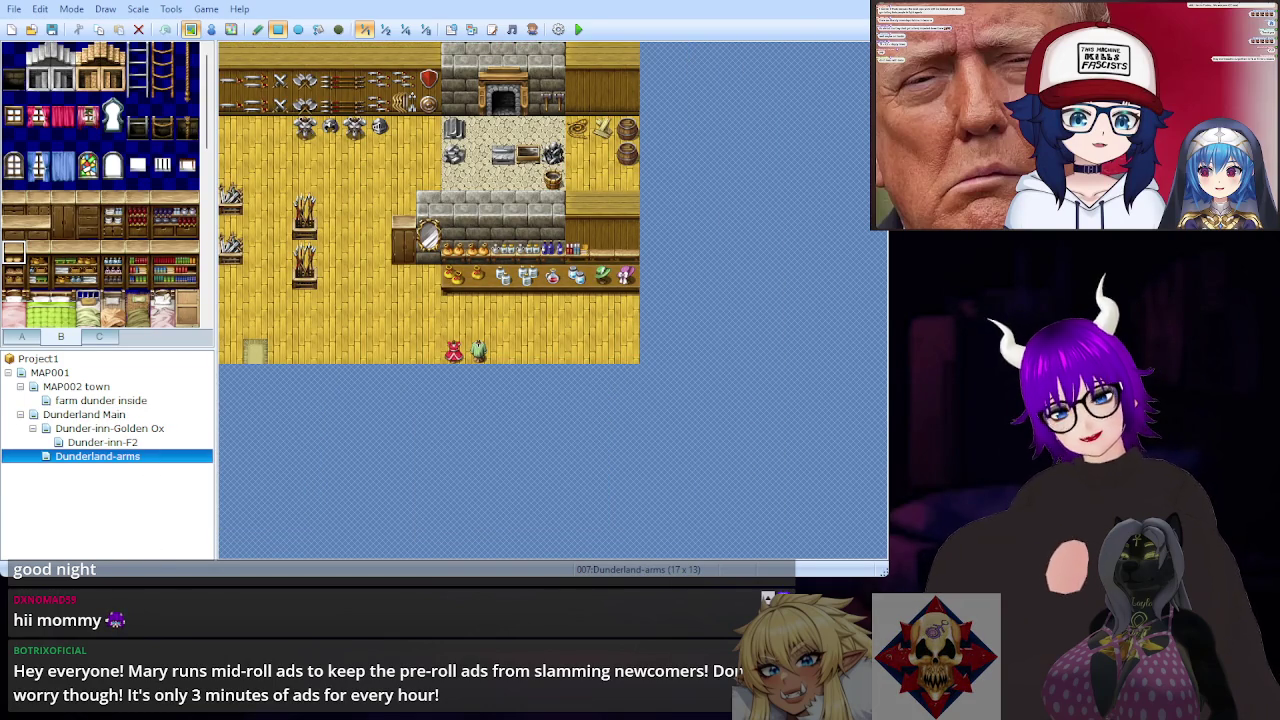
Step: Paint a light doormat floor tile from tab A at the arms shop's south exit
scroll(90, 210, "down", 2)
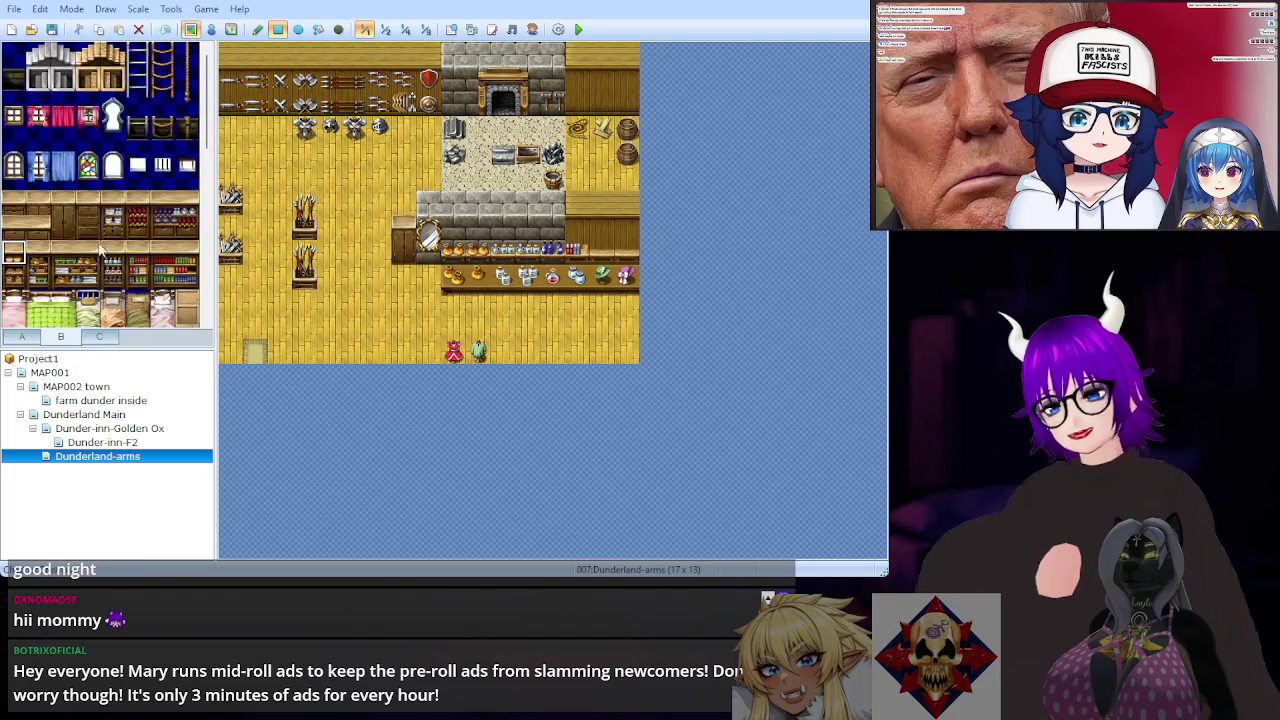
left_click(21, 337)
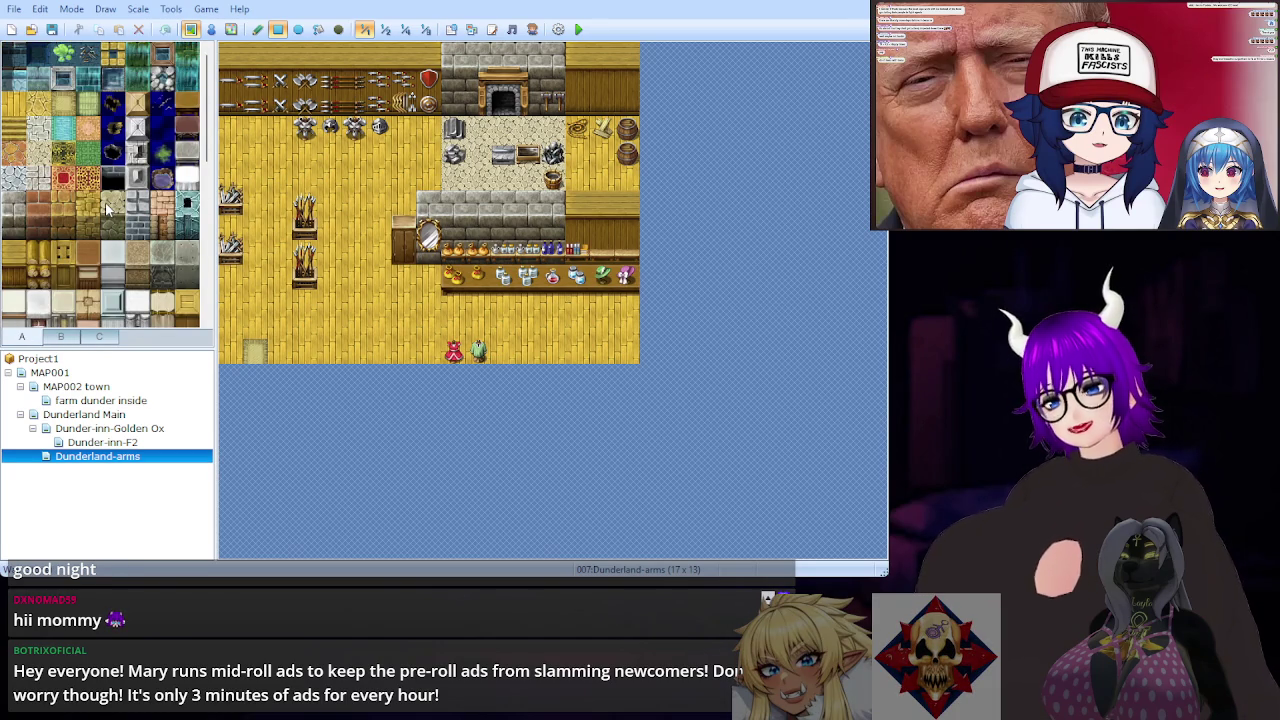
left_click(14, 104)
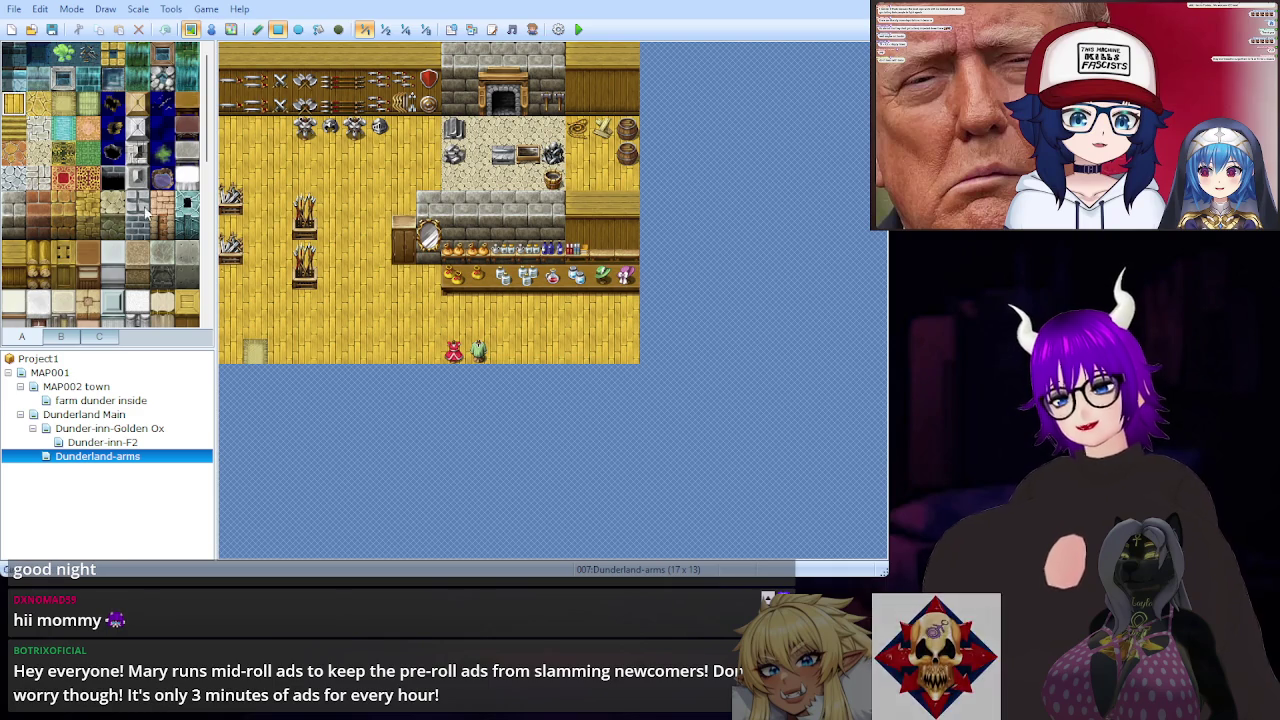
left_click(62, 104)
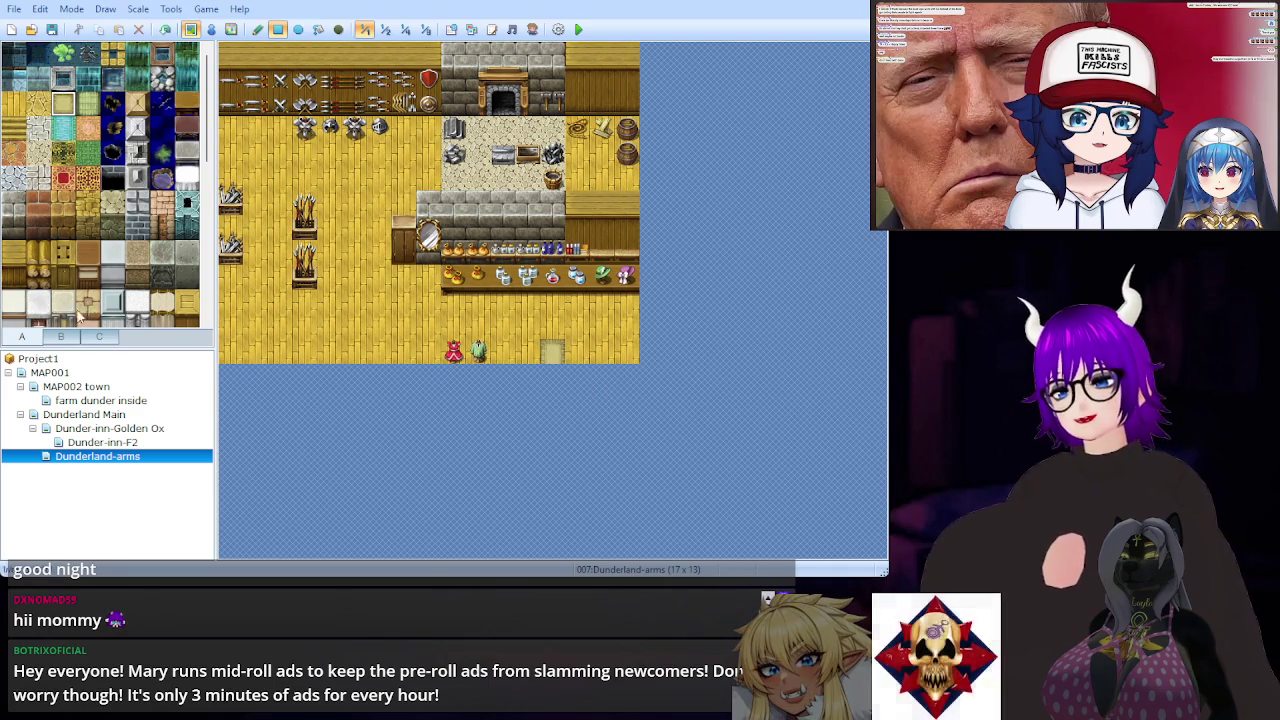
left_click(98, 415)
left_click(99, 457)
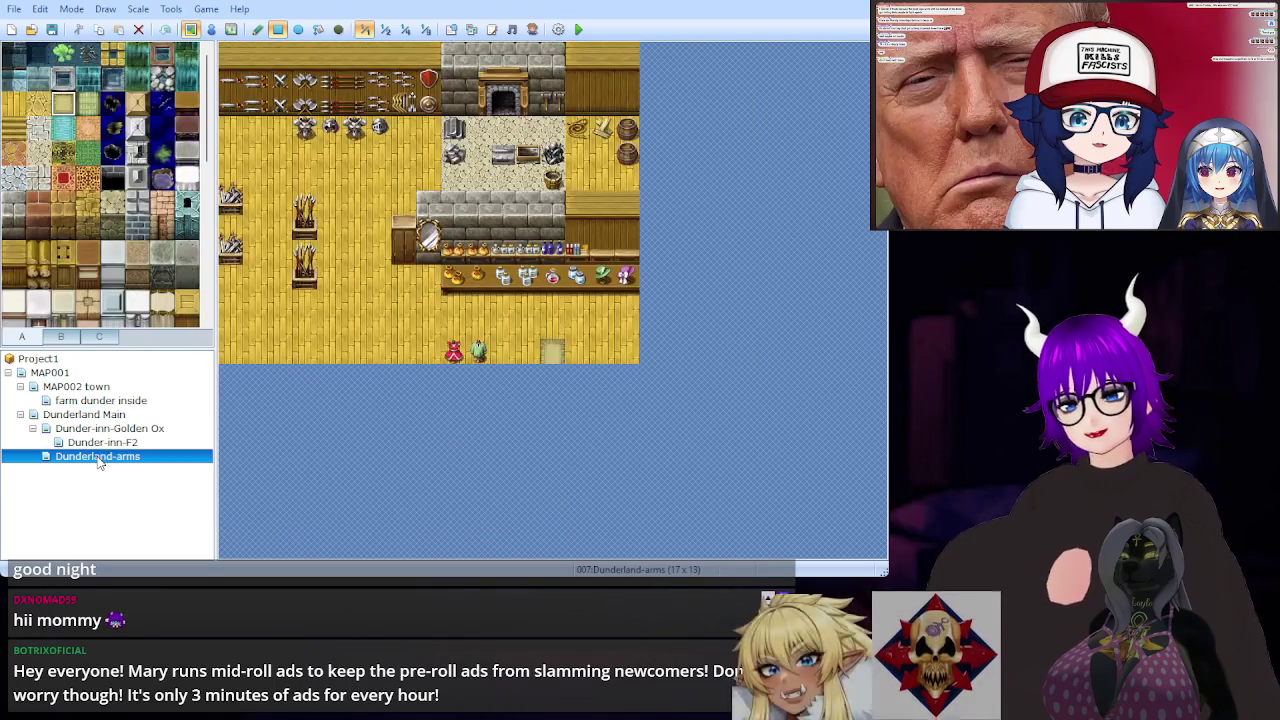
left_click(98, 418)
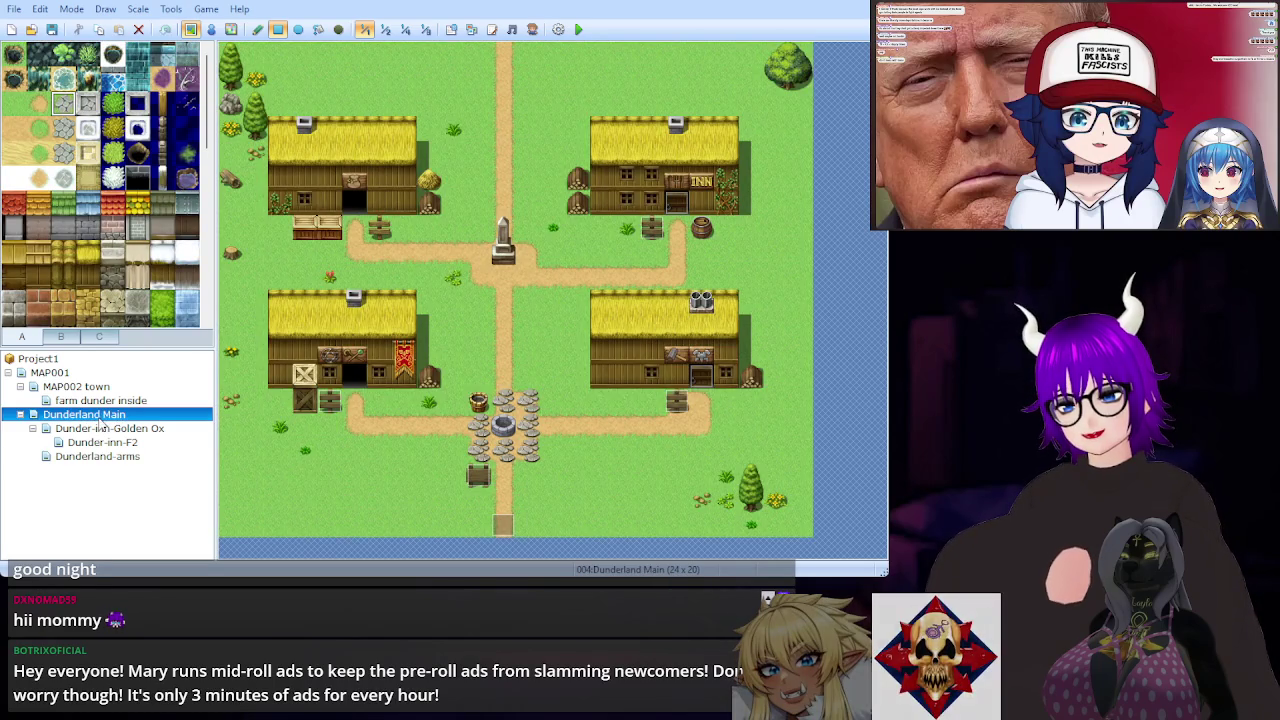
Step: In Event mode, delete door event EV005 from the lower-right house doorway and paste it back
left_click(211, 29)
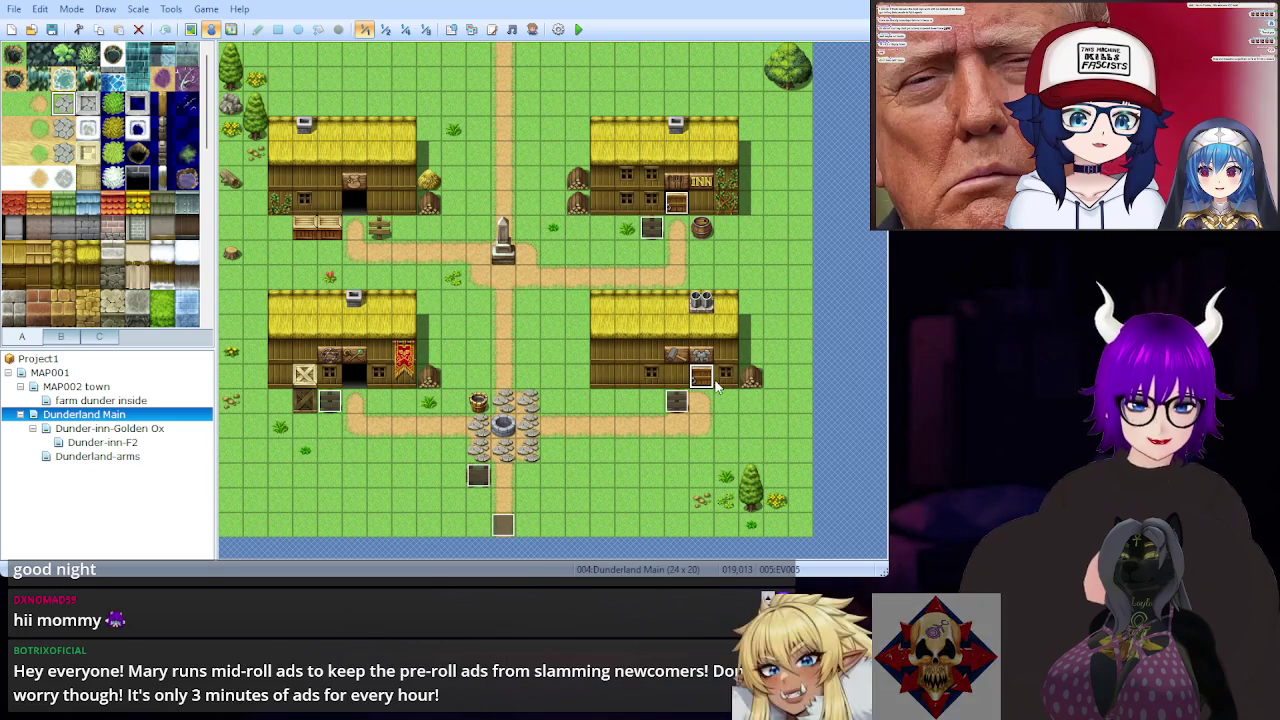
key("Delete")
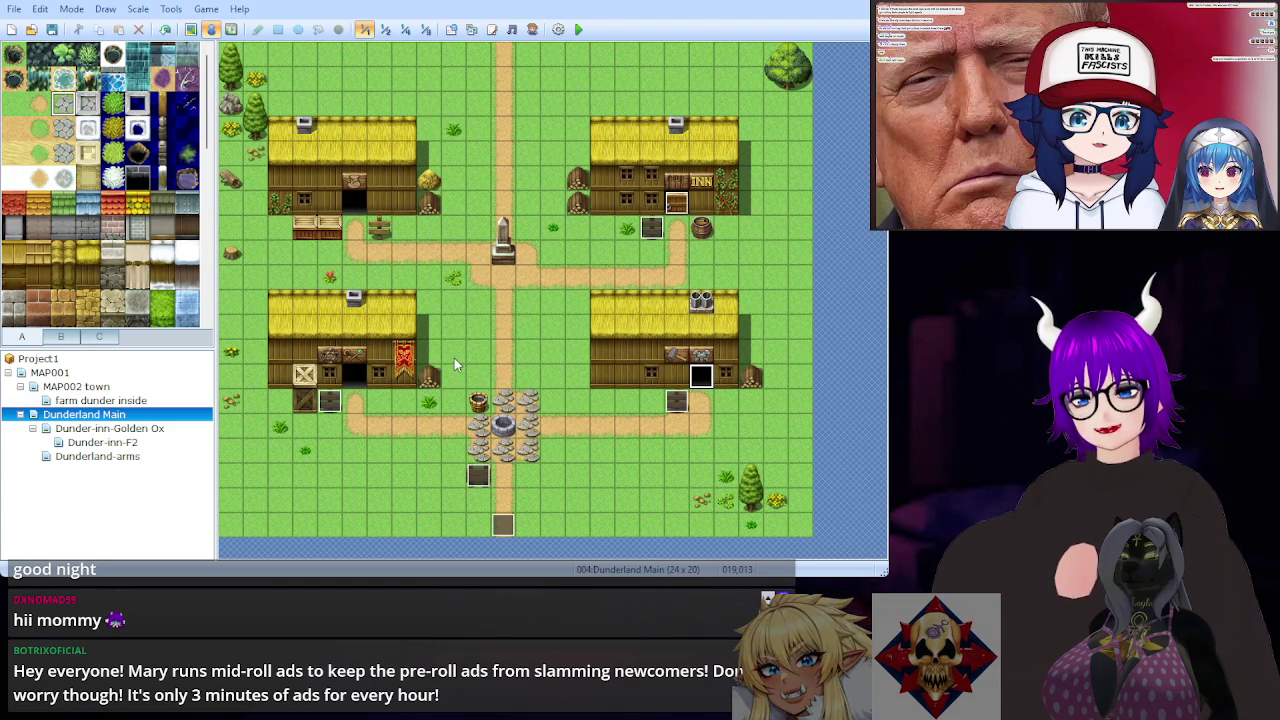
key("ctrl+v")
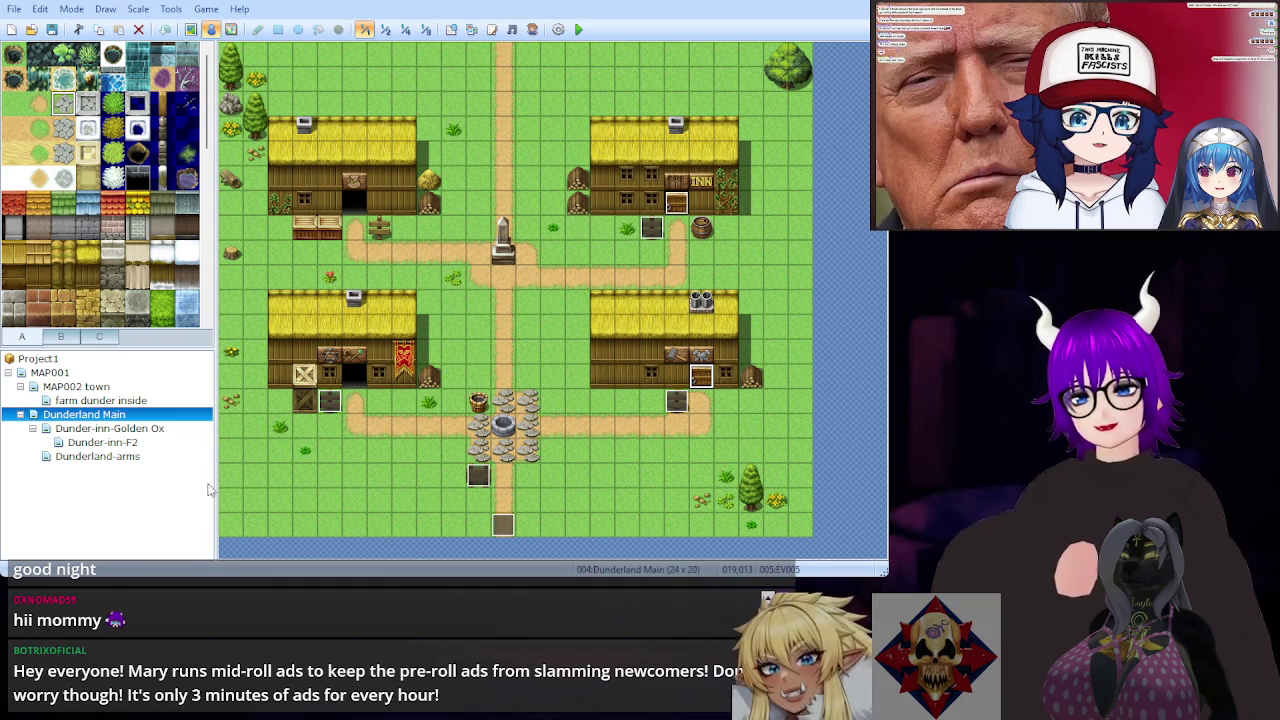
left_click(115, 458)
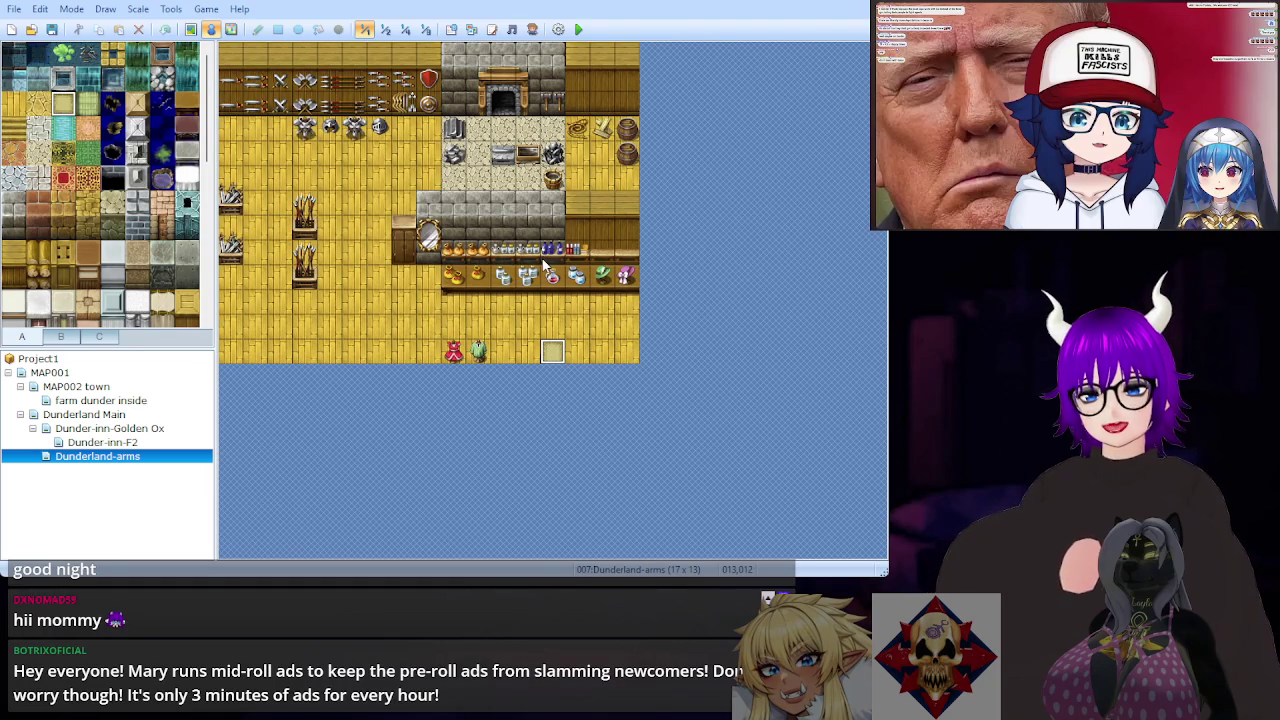
Step: Paste event EV001 onto the Dunderland-arms south entrance tile and start a test play
key("ctrl+v")
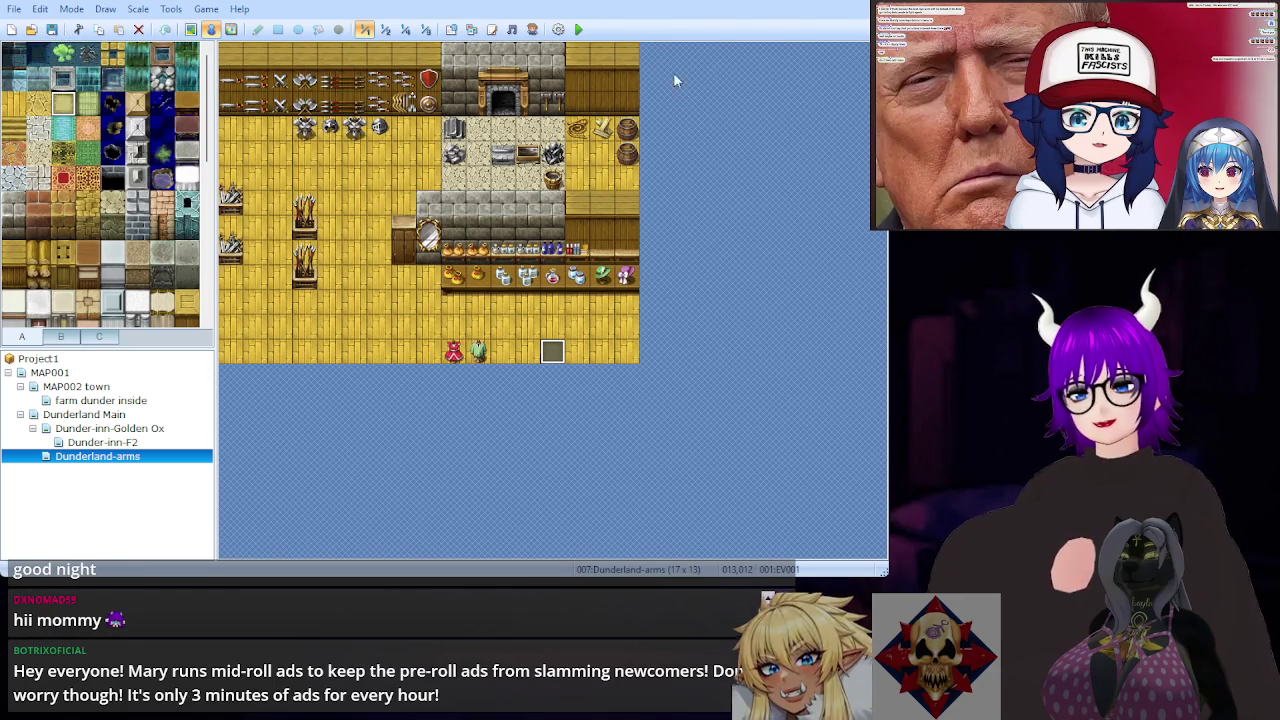
left_click(578, 29)
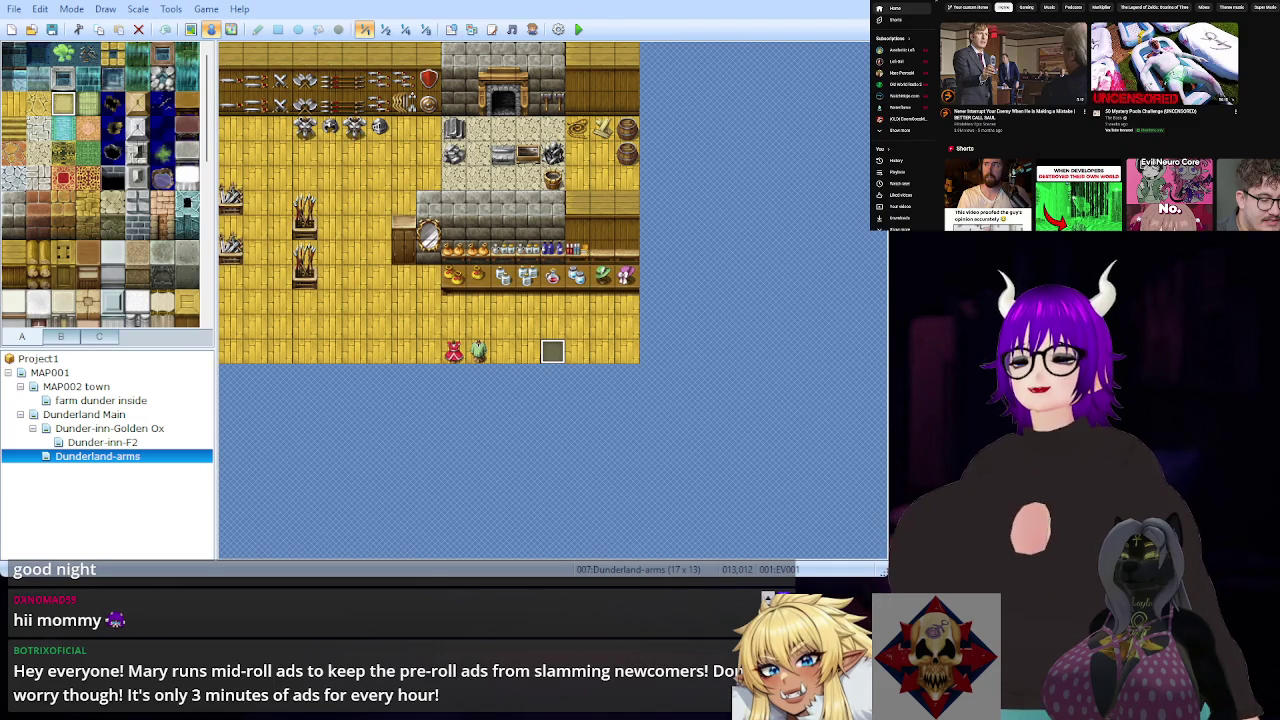
Step: Play a Mario & Luigi gameplay video from YouTube watch history, skipping ahead to a later scene
left_click(900, 160)
scroll(985, 103, "down", 10)
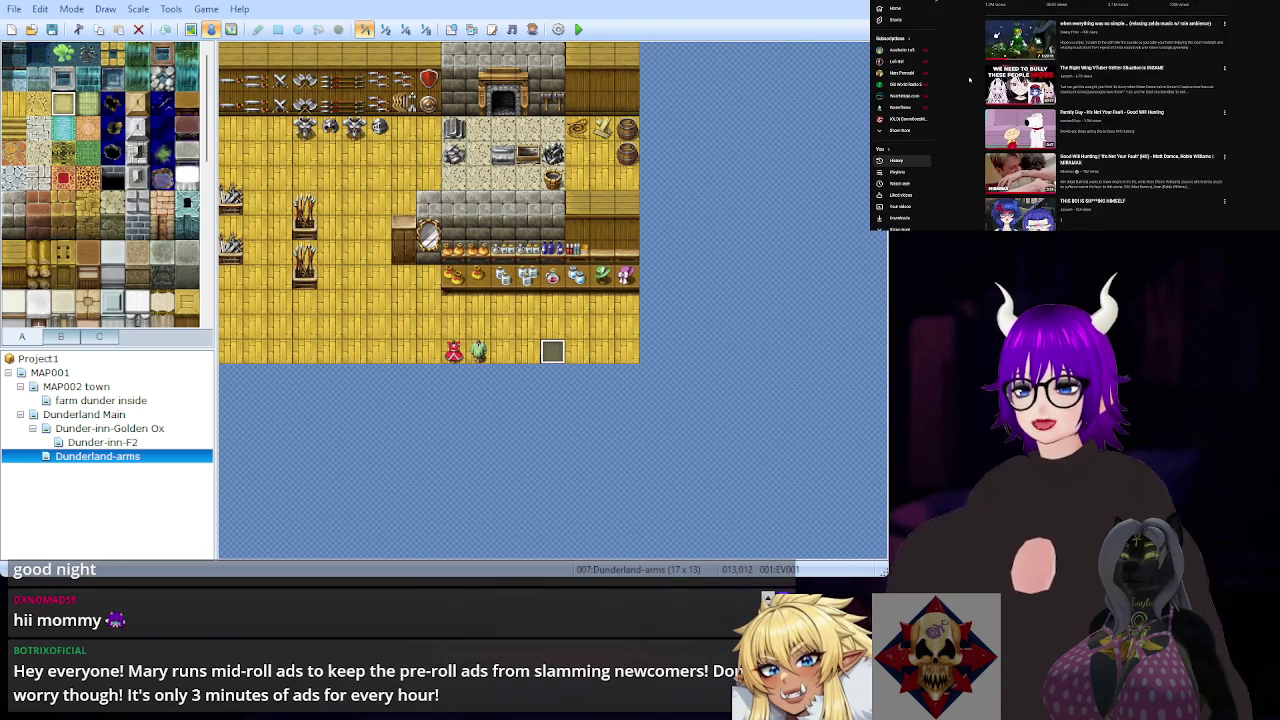
scroll(969, 79, "down", 2)
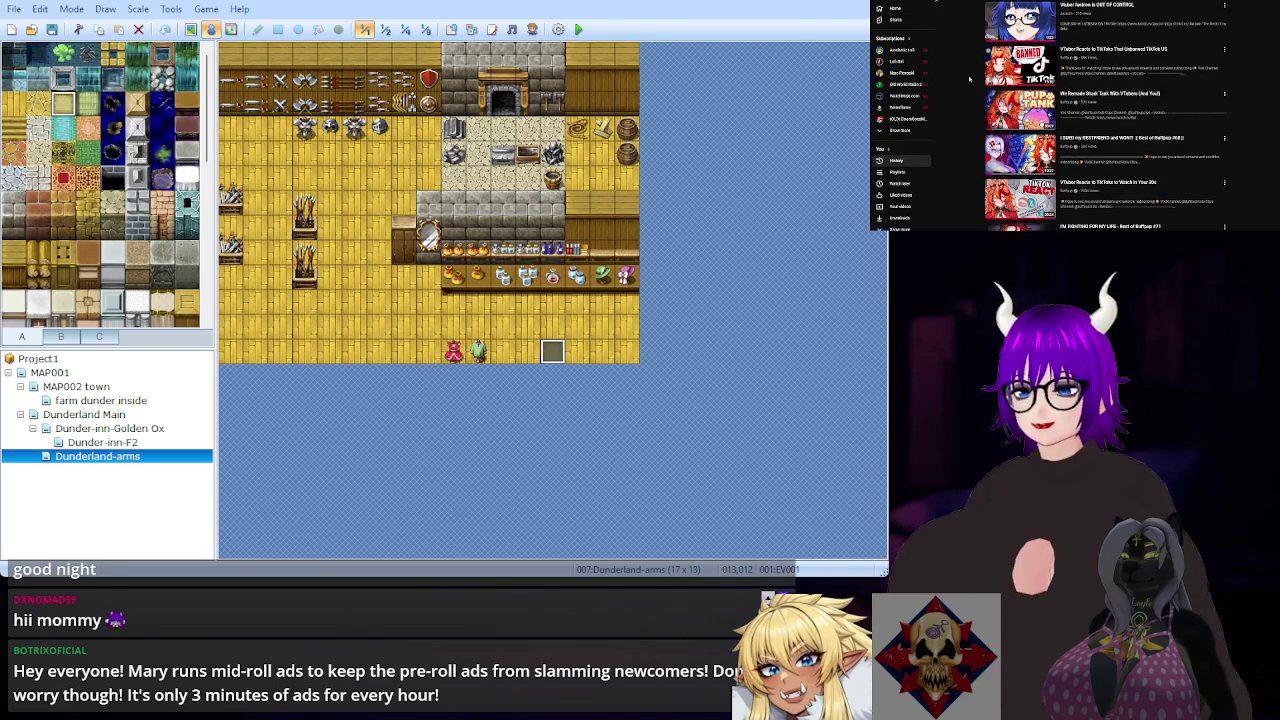
scroll(969, 79, "down", 10)
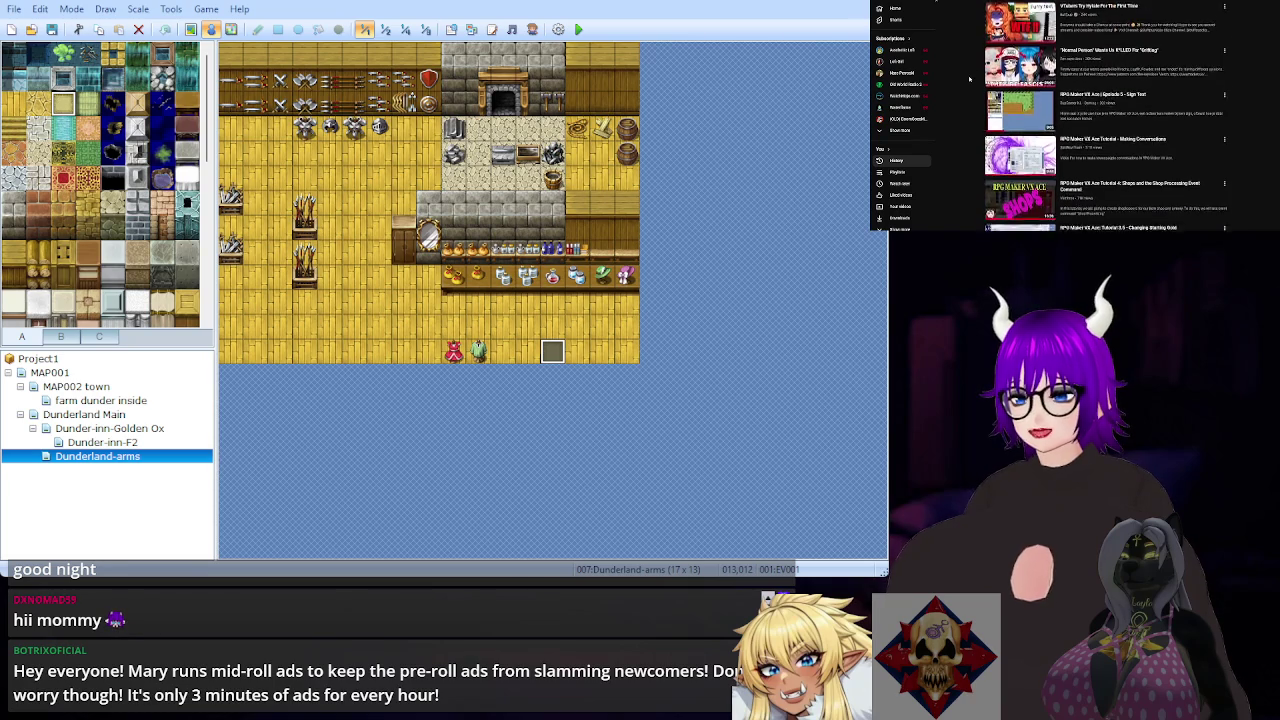
scroll(969, 79, "down", 10)
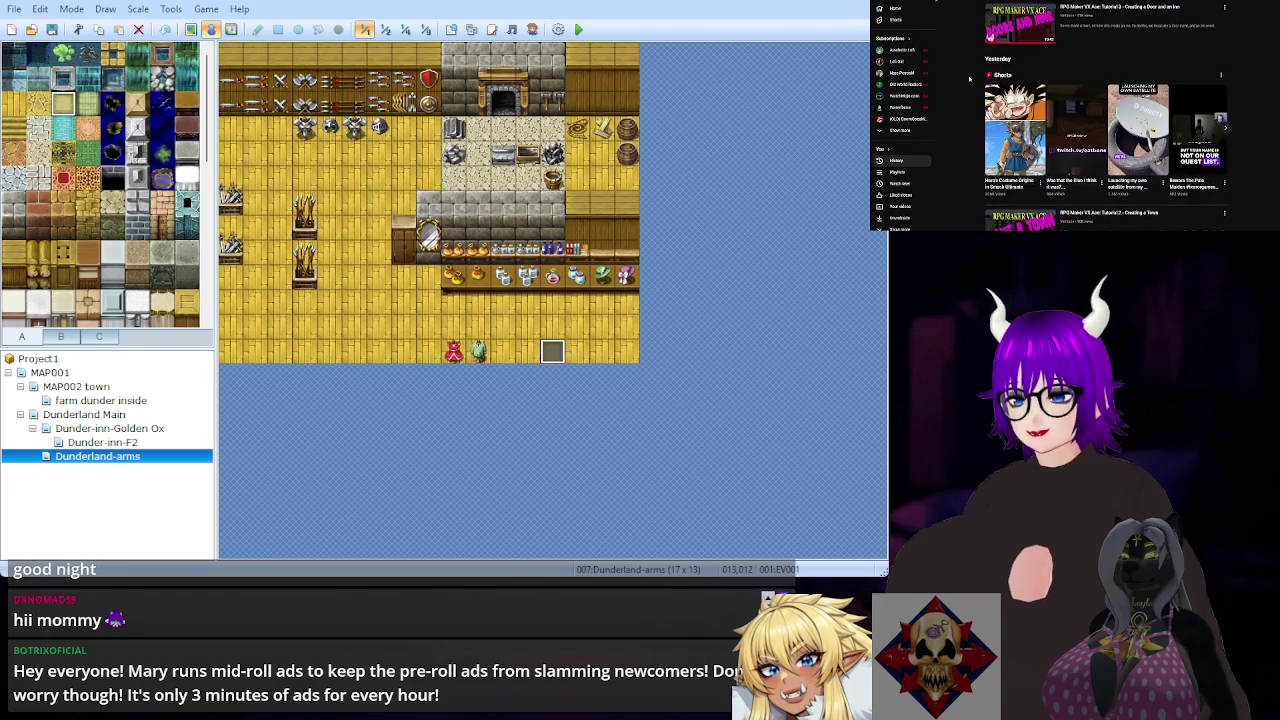
scroll(969, 79, "down", 3)
left_click(1020, 118)
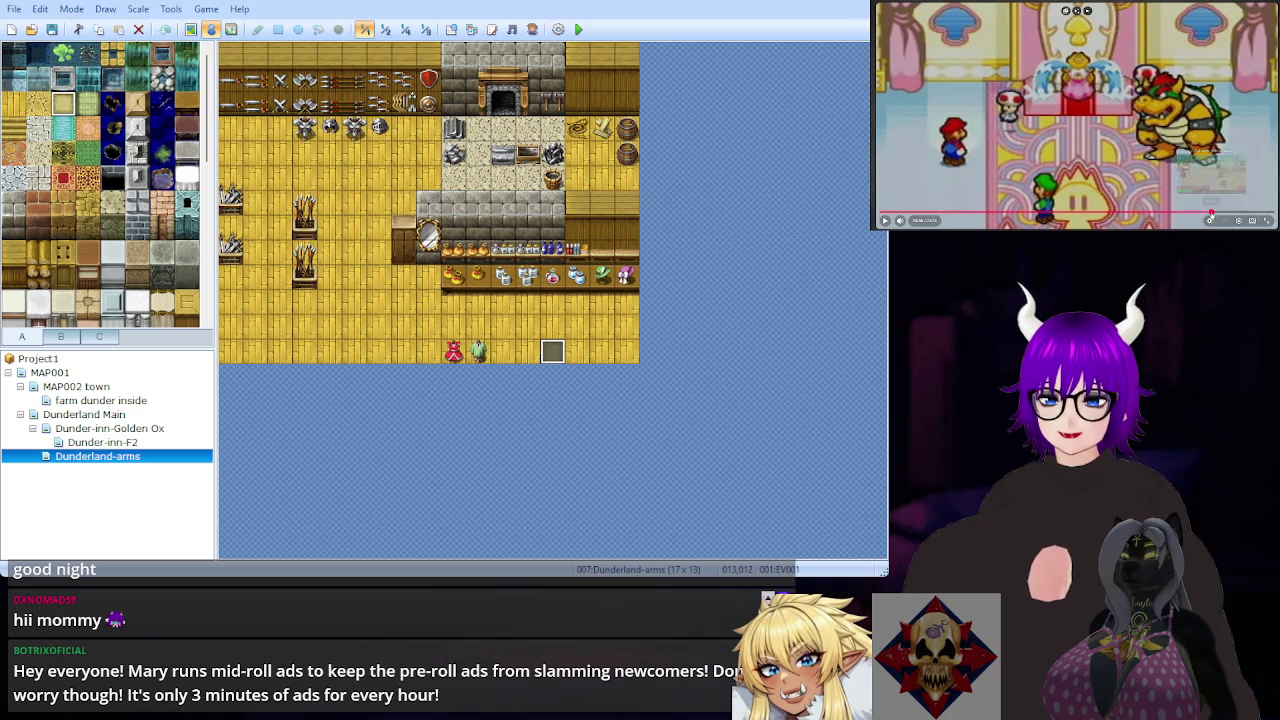
left_click(1214, 212)
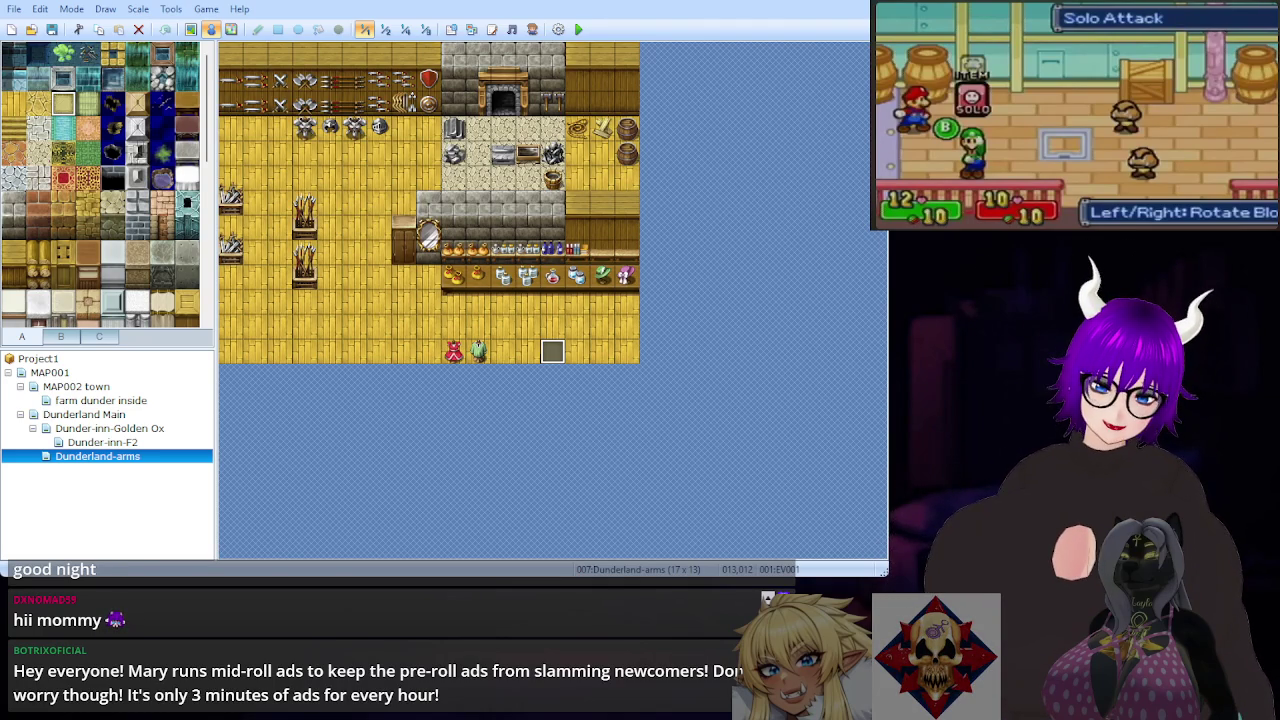
mouse_move(1070, 10)
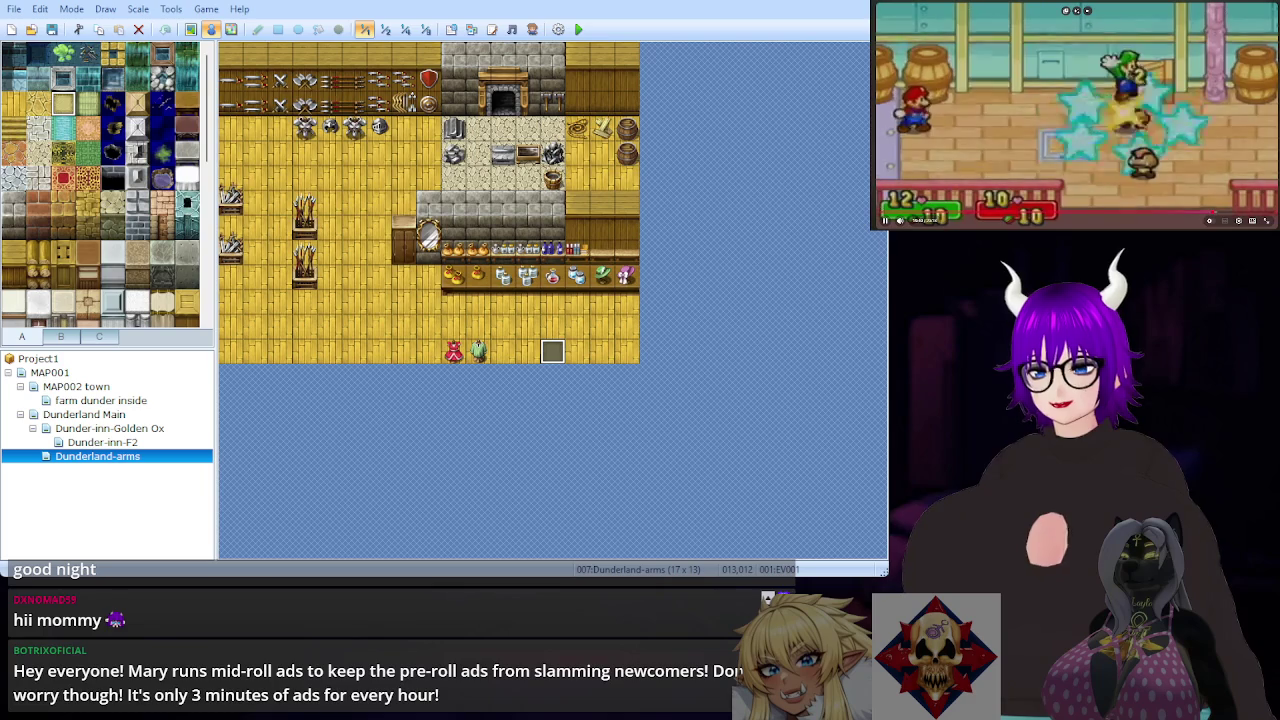
key("space")
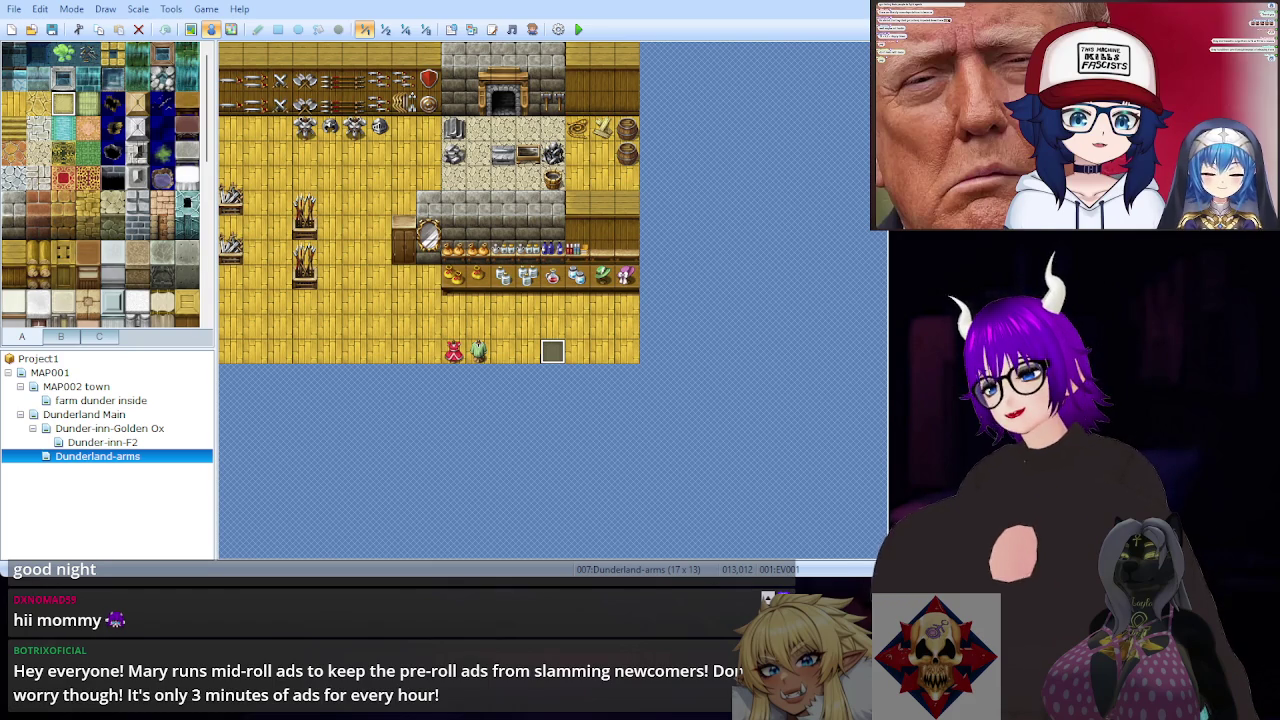
Step: Open the MAP002 town map (17 x 13) under Dunderland Main in the map tree
left_click(93, 417)
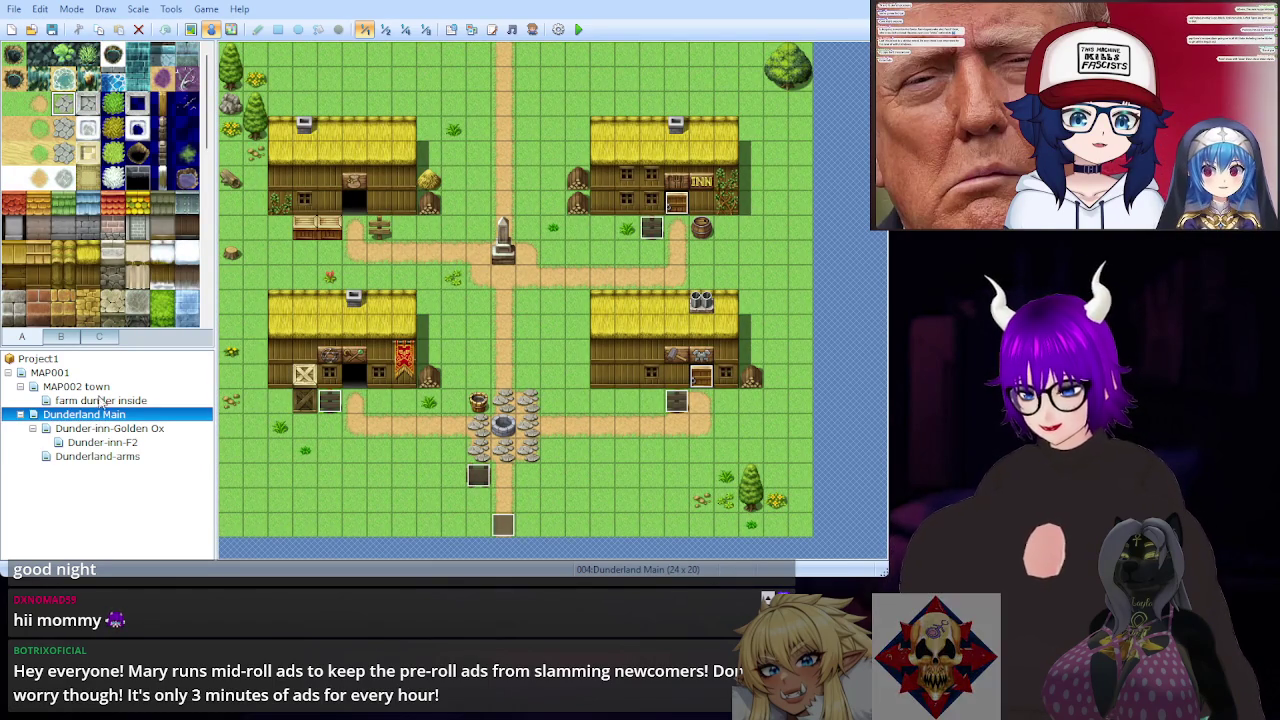
left_click(114, 387)
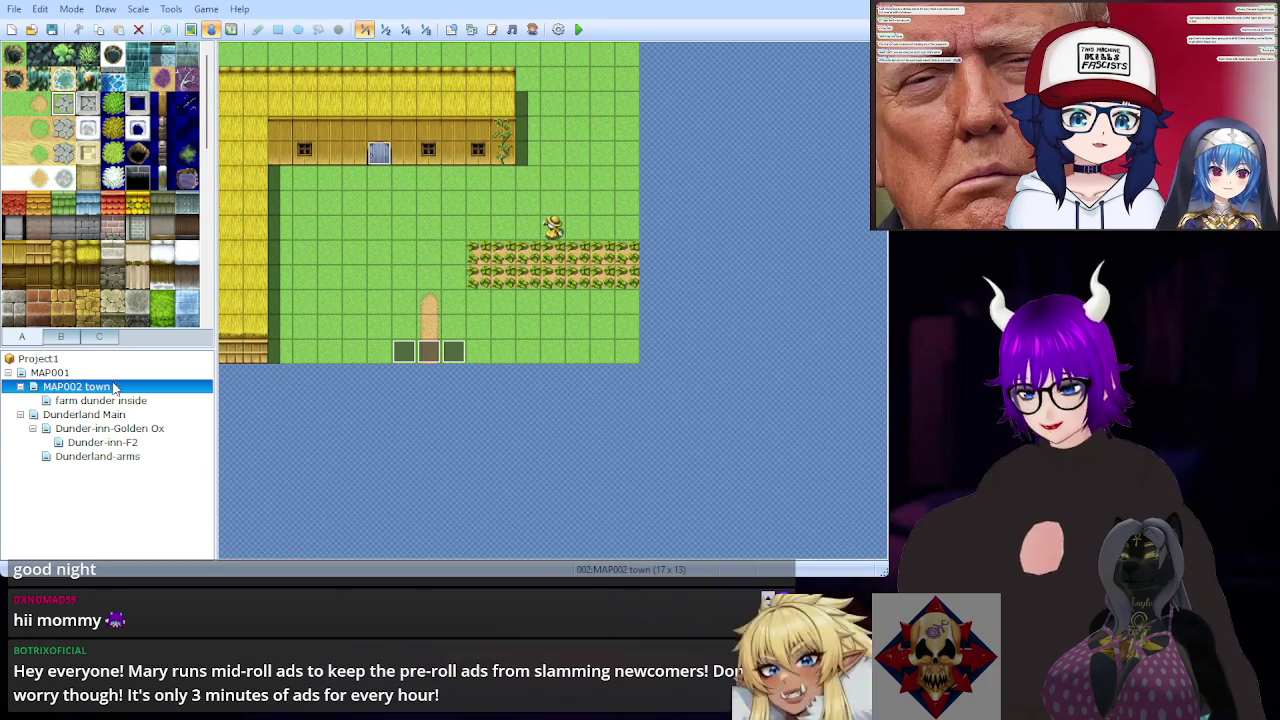
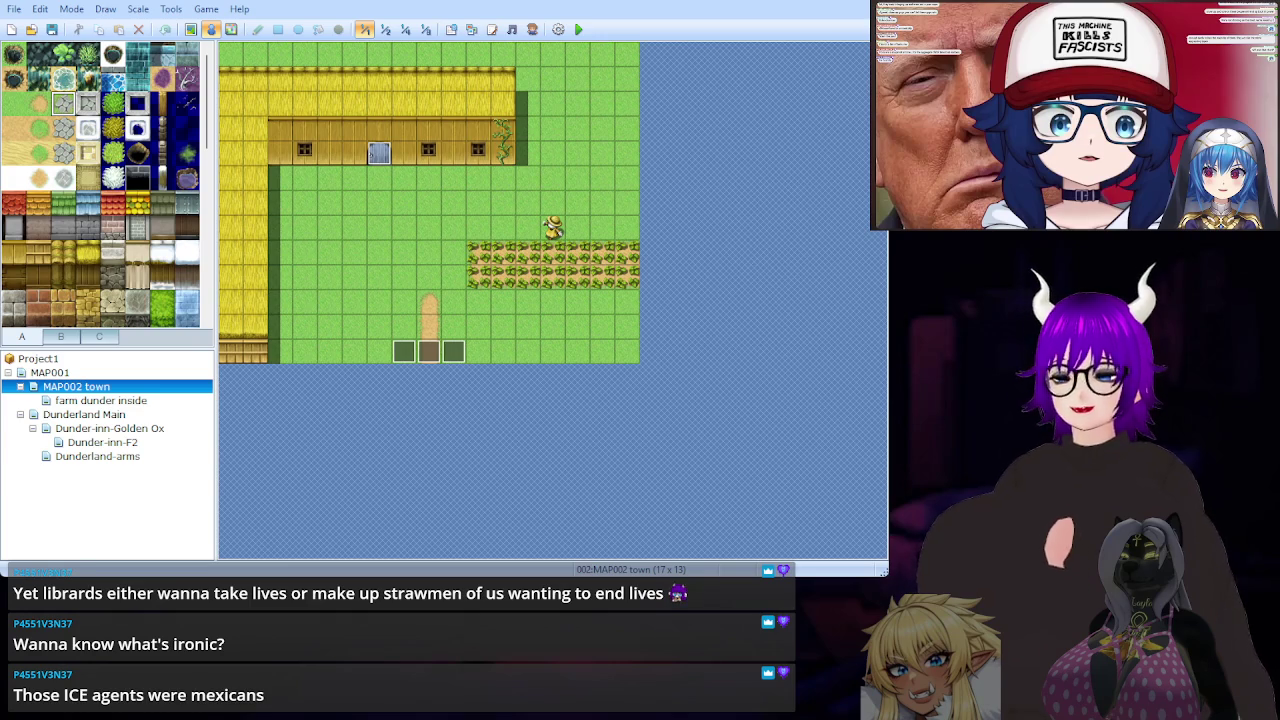
Step: Unsubscribe from the channel of 'The Right Wing VTuber Grifter Situation is INSANE' video and confirm
scroll(1041, 193, "down", 3)
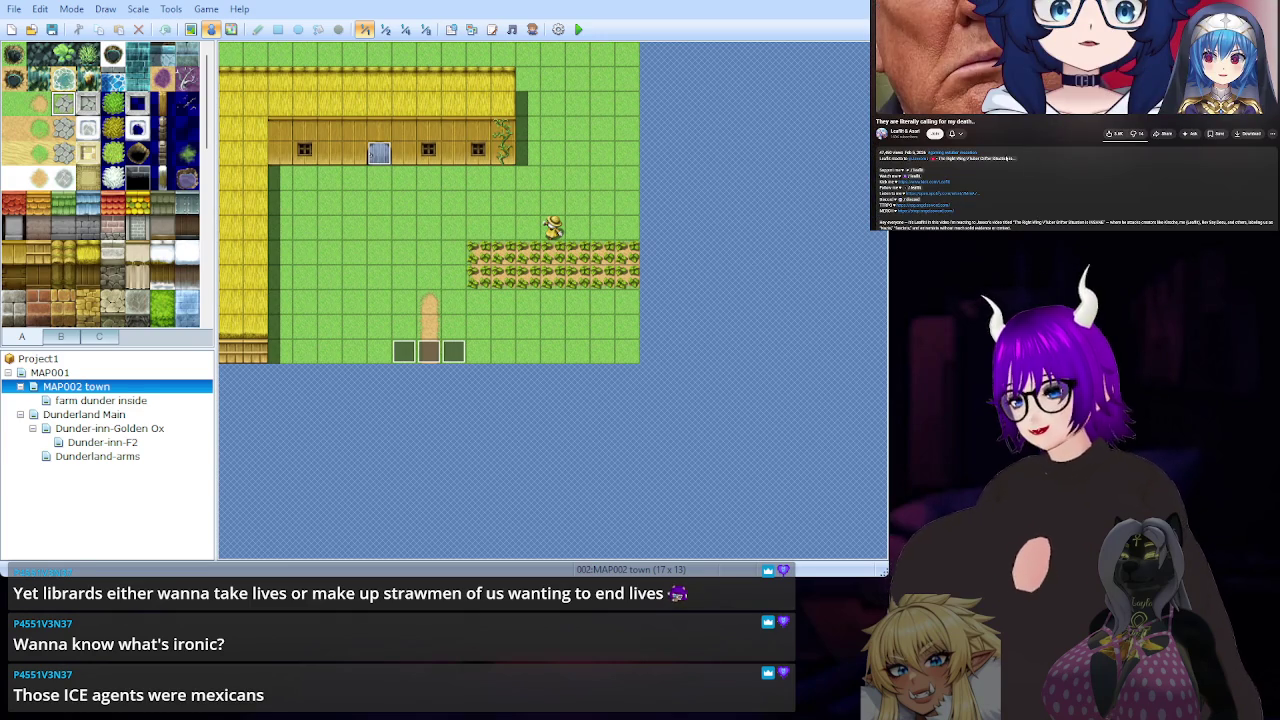
scroll(1005, 160, "up", 3)
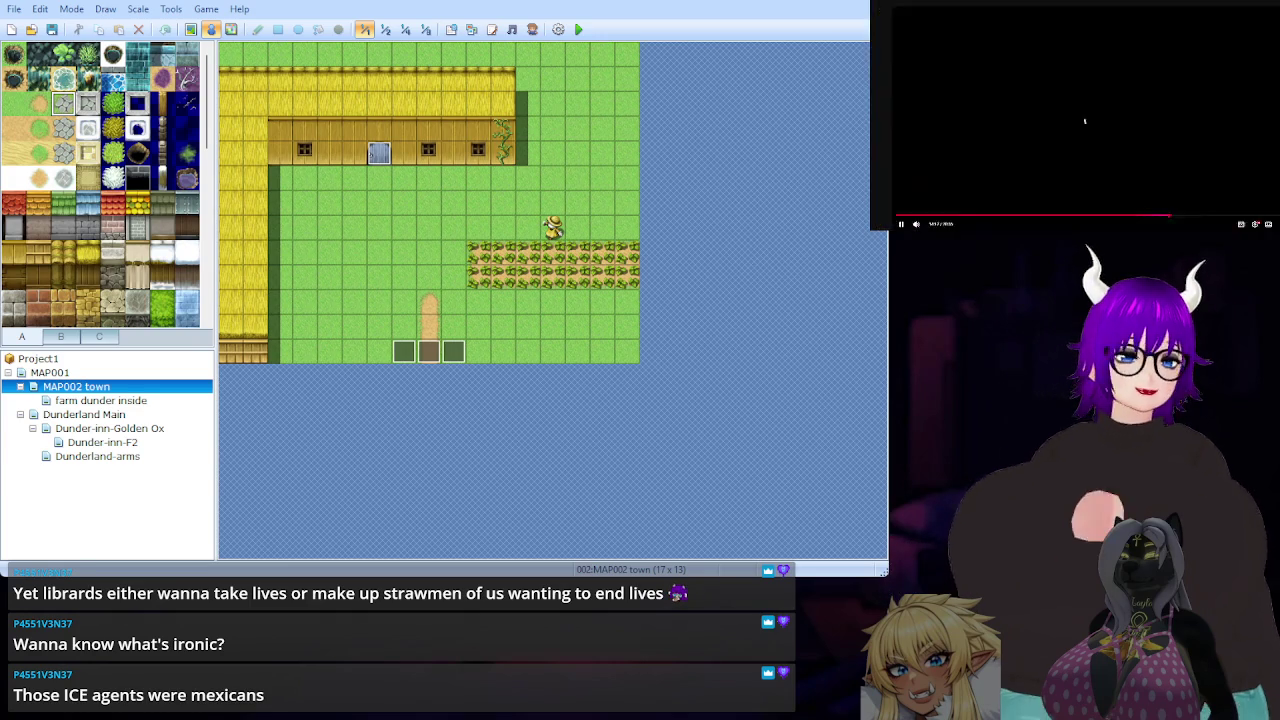
scroll(1042, 144, "down", 5)
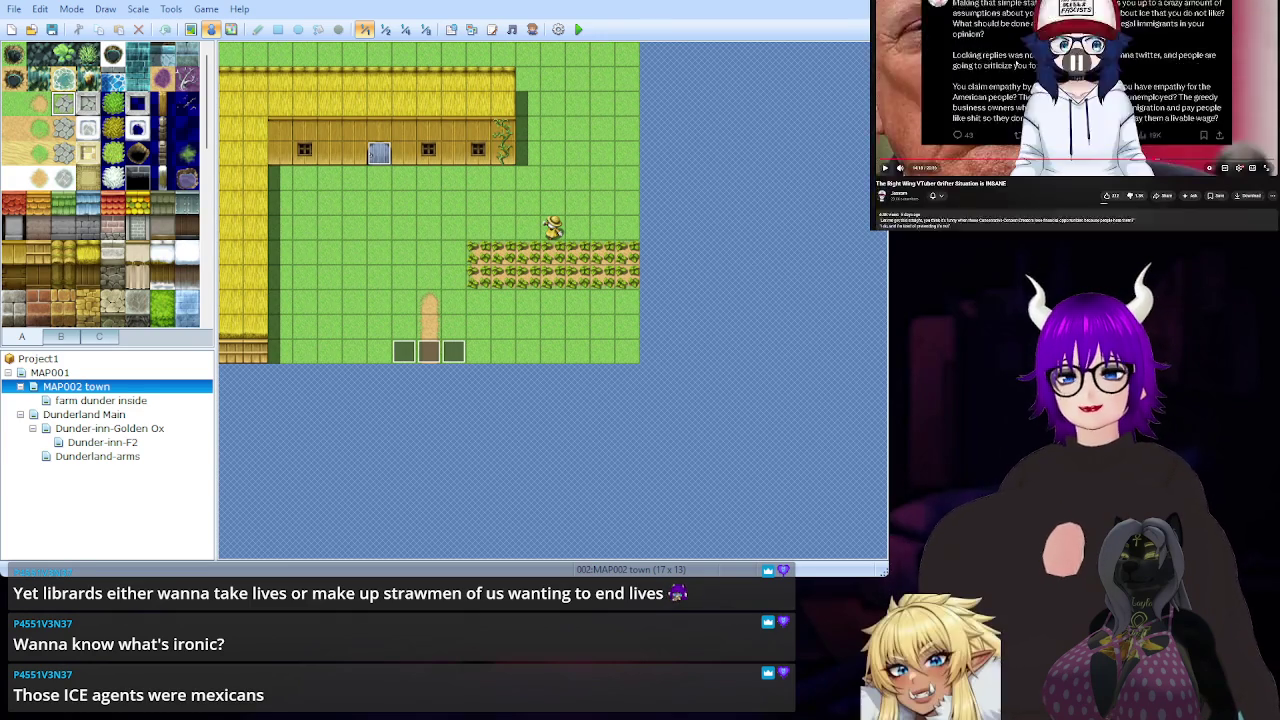
scroll(1042, 144, "up", 1)
left_click(940, 105)
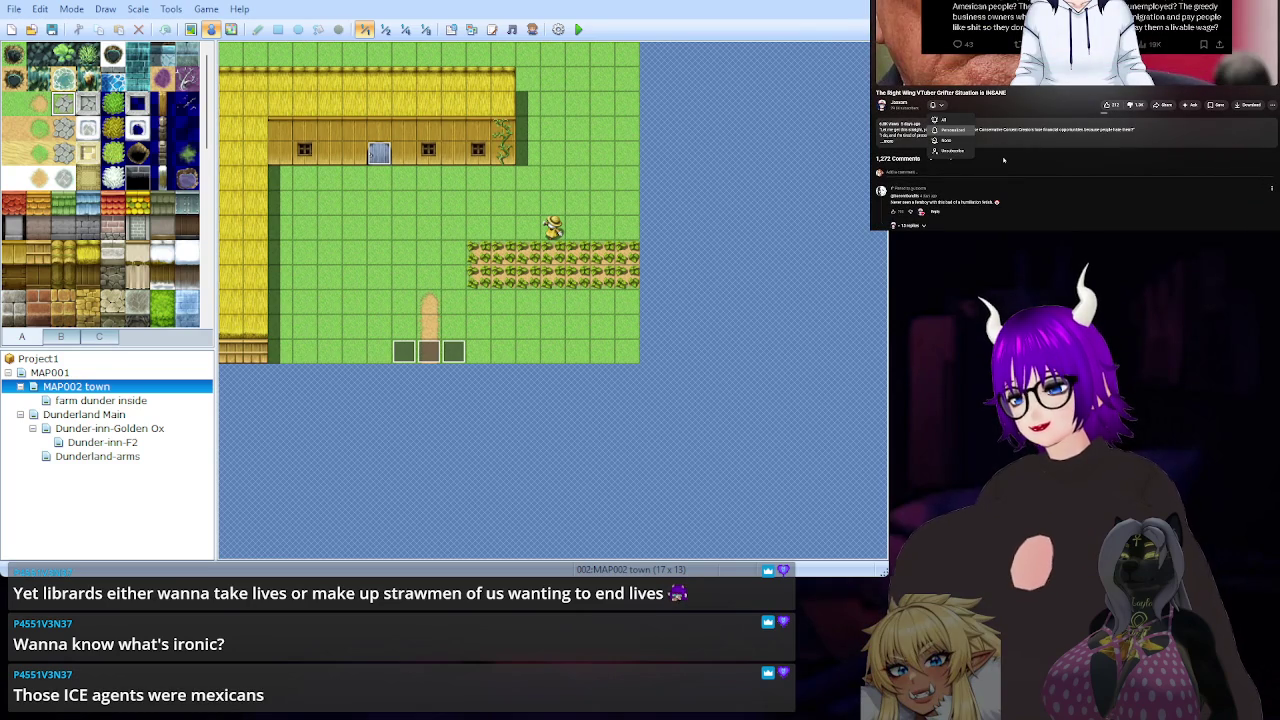
left_click(960, 150)
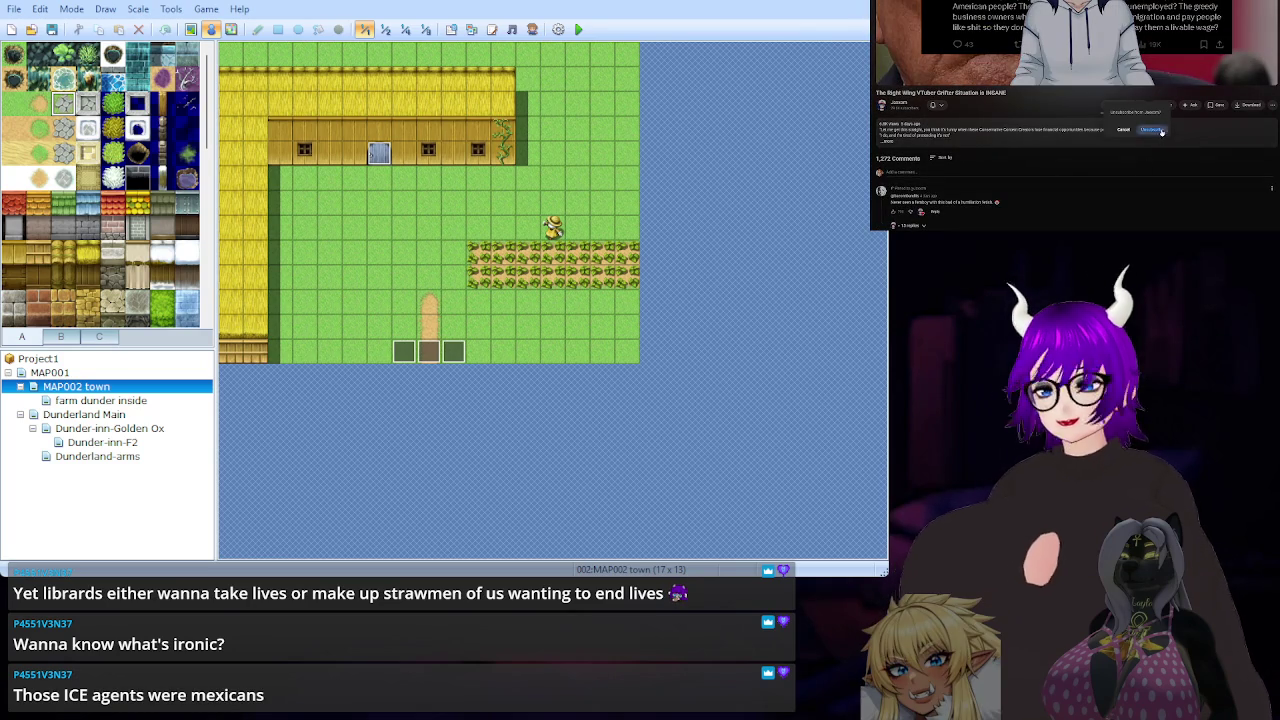
left_click(1155, 132)
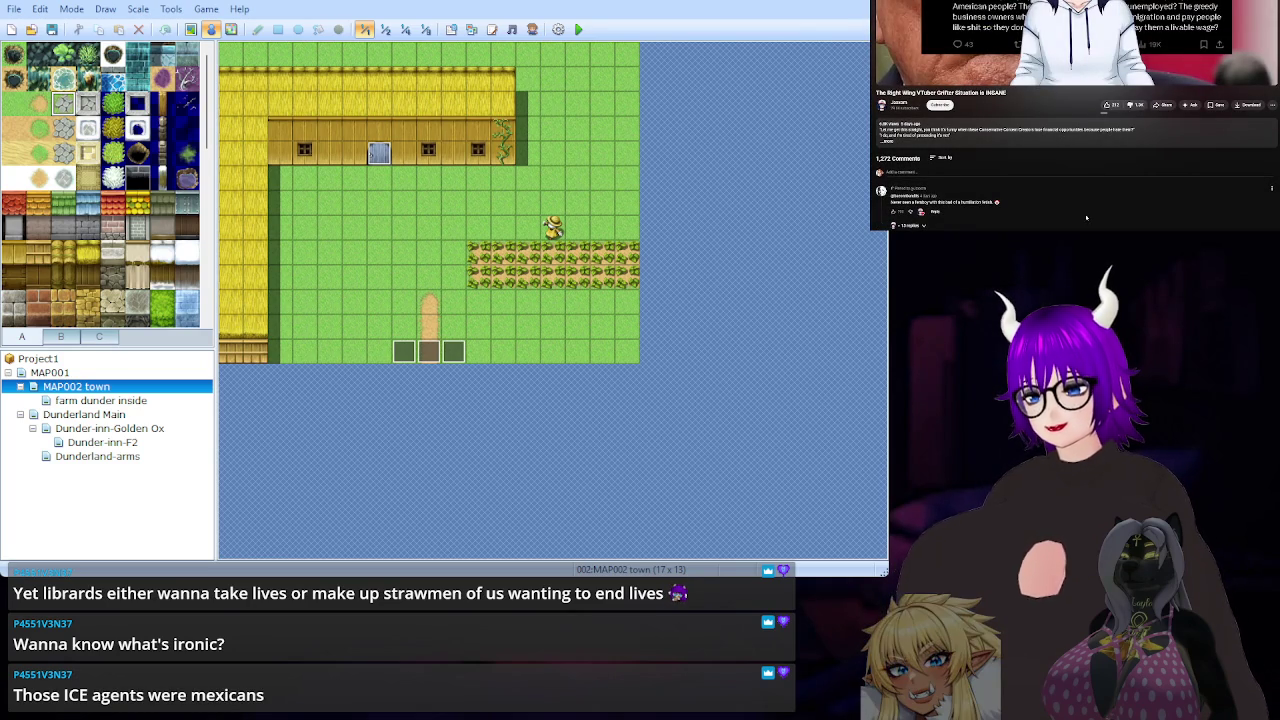